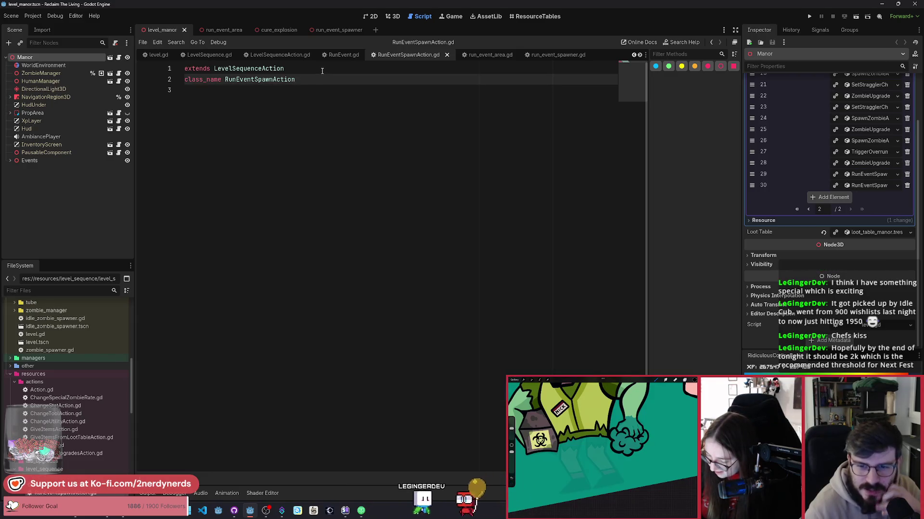
# Check the RunEventSpawnAction class_name line, then switch to the level.gd script.
pyautogui.doubleClick(313, 84)
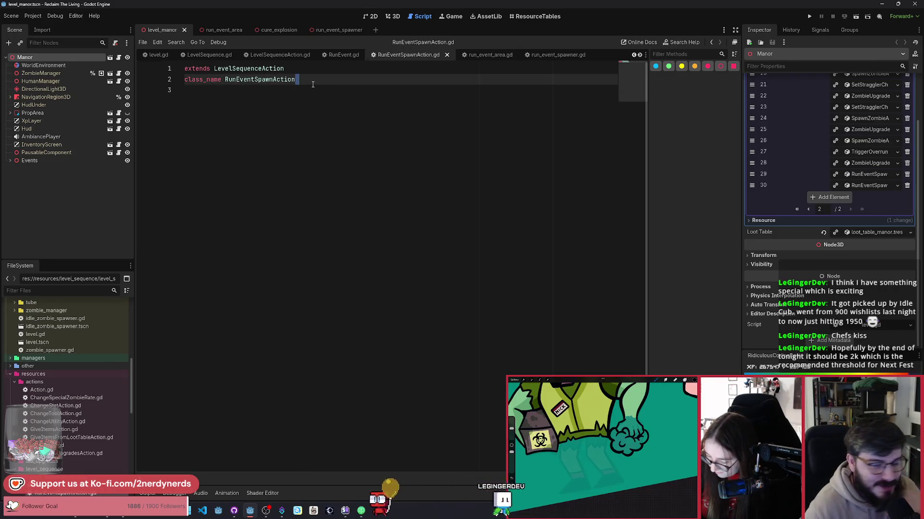
pyautogui.click(319, 81)
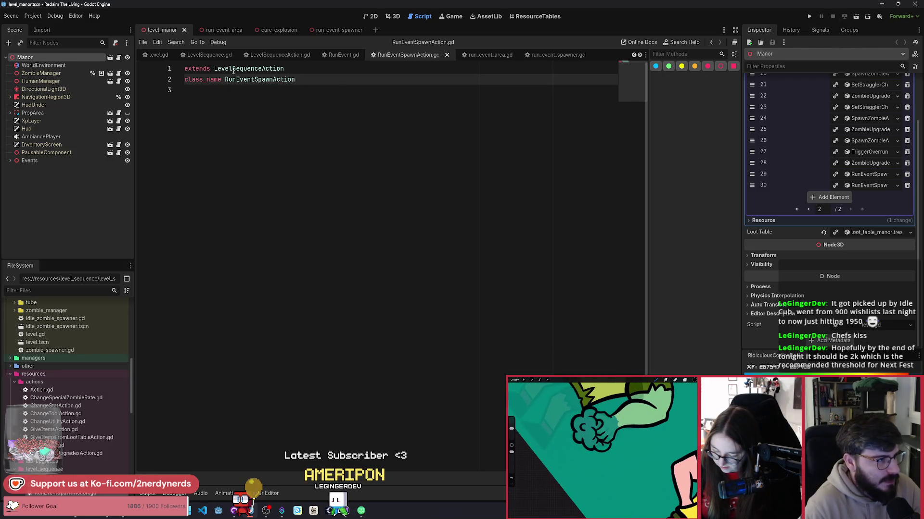
pyautogui.click(163, 56)
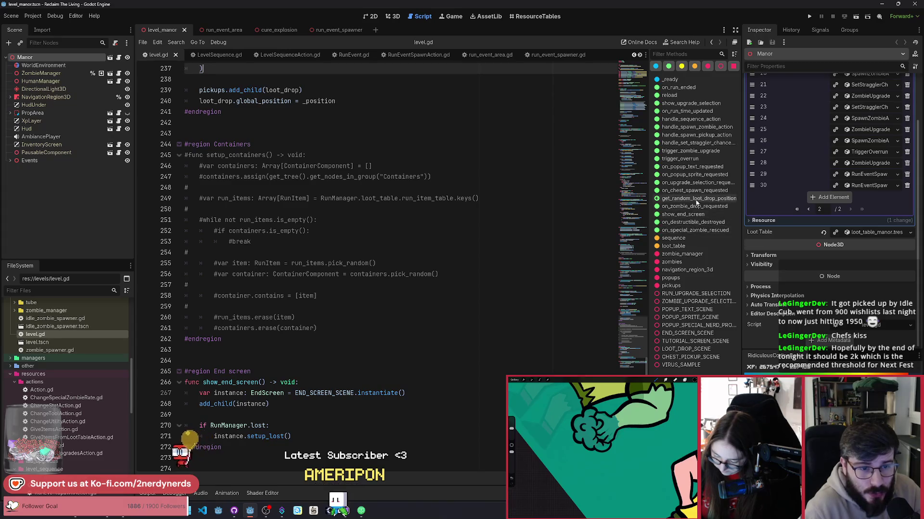
# Add an 'if action is RunEventSpawnAction:' branch below the TriggerOverrunAction branch in handle_sequence_action.
pyautogui.click(690, 119)
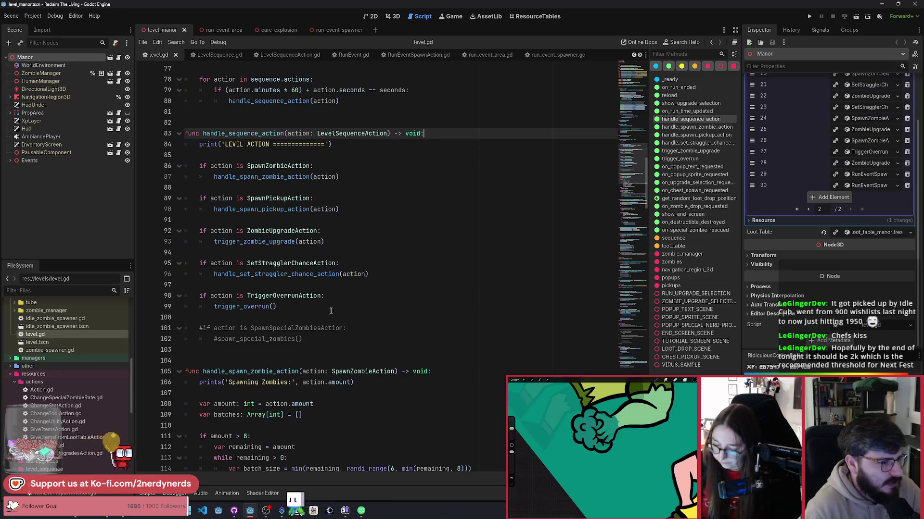
pyautogui.click(354, 307)
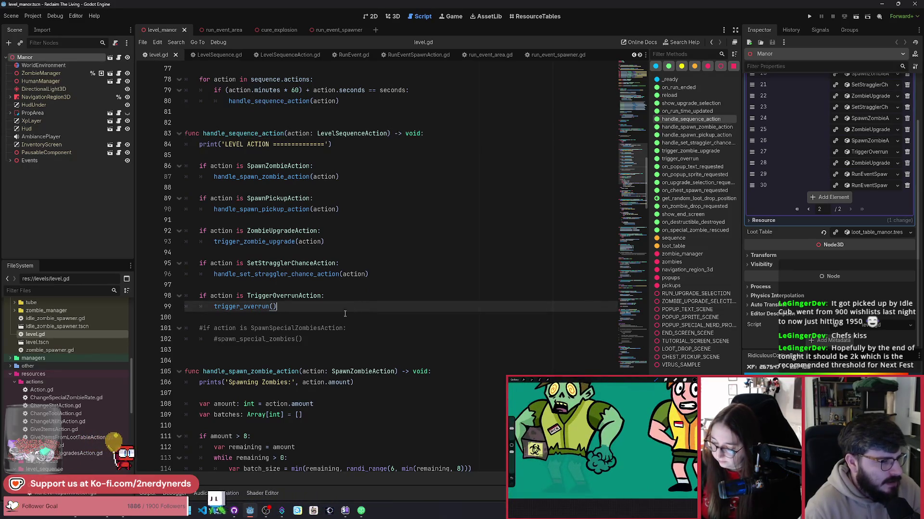
pyautogui.click(332, 341)
pyautogui.press('Return')
pyautogui.press('Return')
pyautogui.write('if action is')
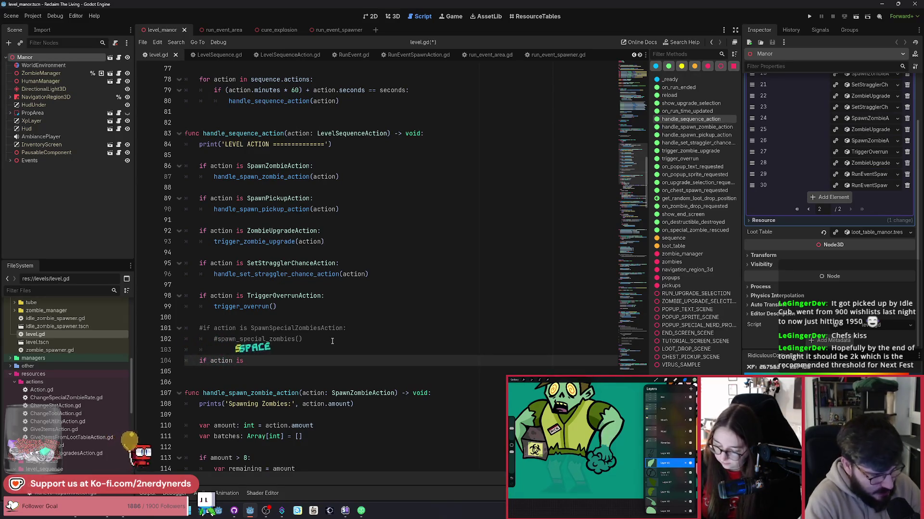
pyautogui.write(' S')
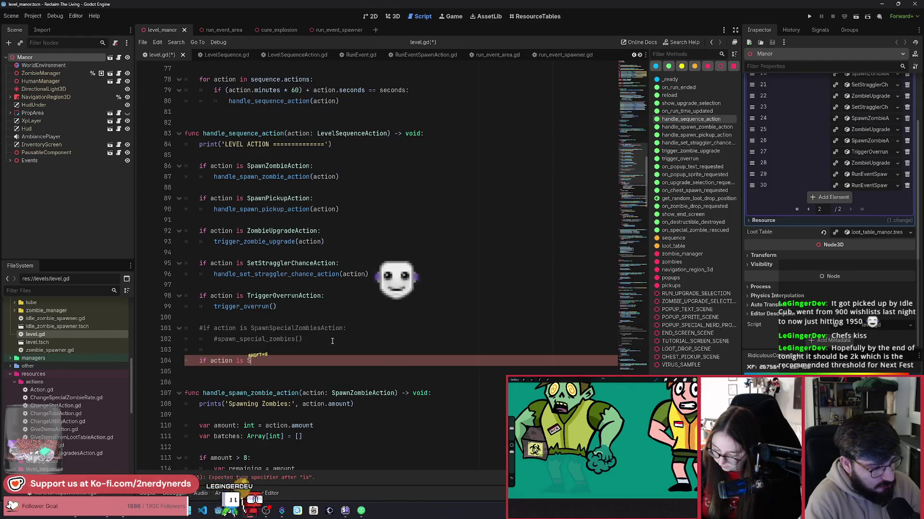
pyautogui.write('paw')
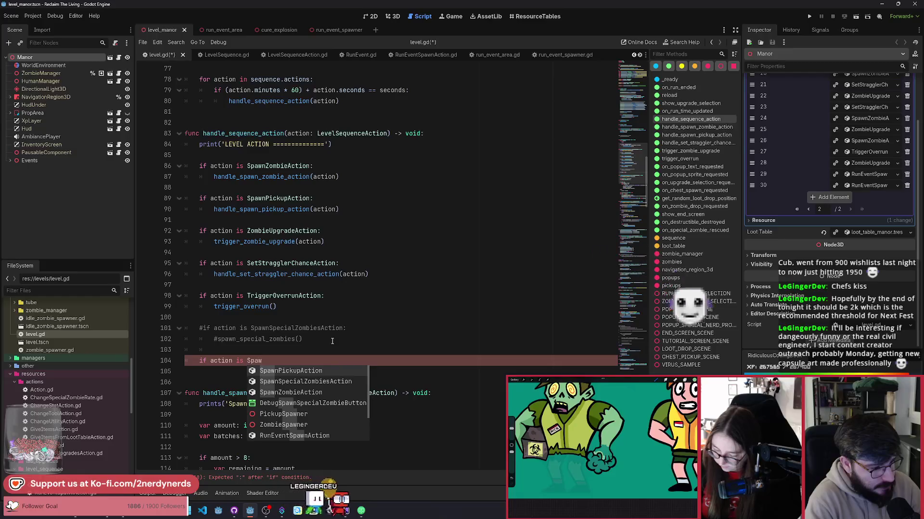
pyautogui.press('BackSpace')
pyautogui.press('BackSpace')
pyautogui.press('BackSpace')
pyautogui.write('RunEvent')
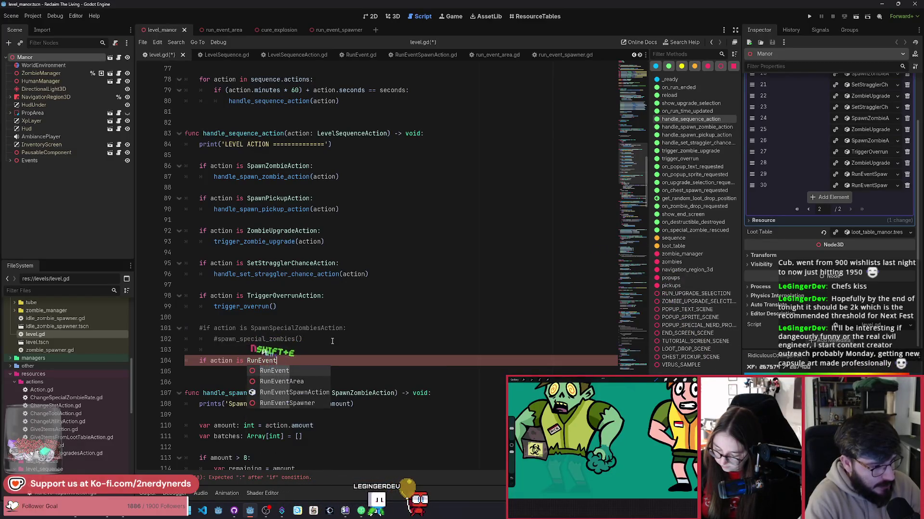
pyautogui.press('Down')
pyautogui.press('Down')
pyautogui.press('Return')
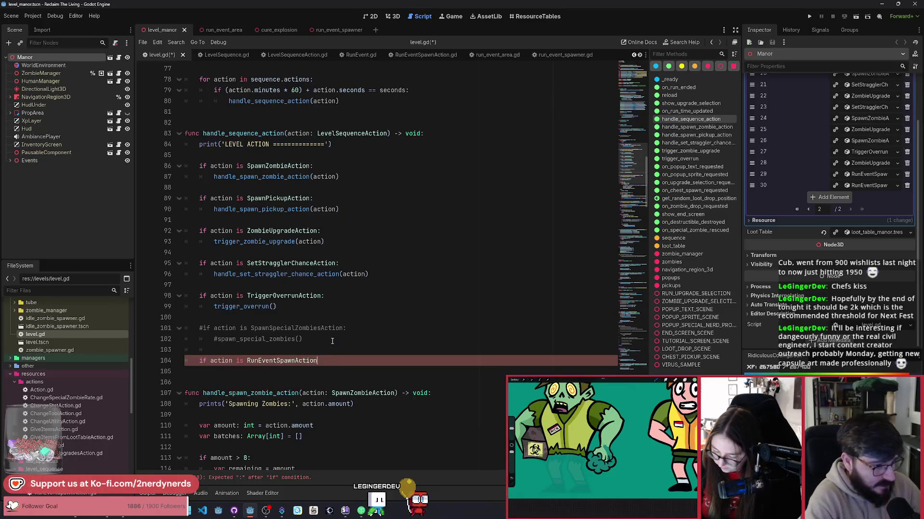
pyautogui.write(':')
# Call run_event_spawn() inside the new branch and select the call text.
pyautogui.press('Return')
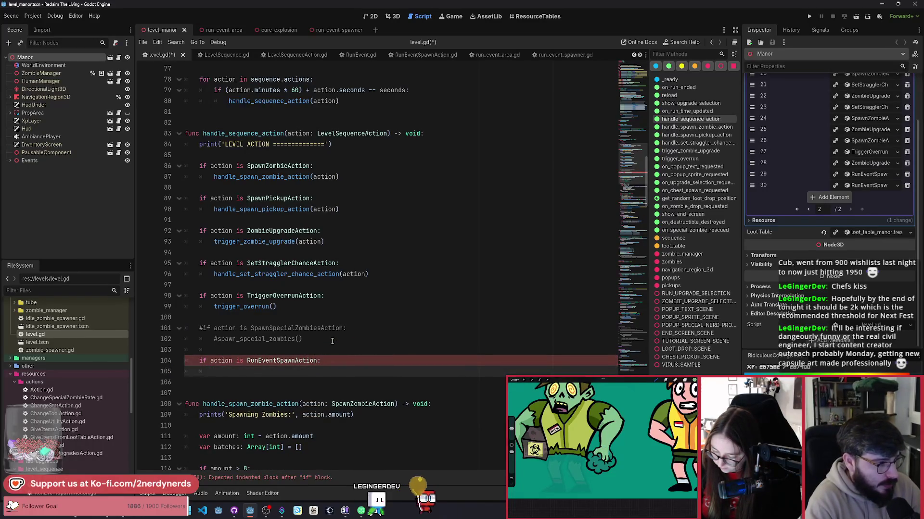
pyautogui.write('spawn')
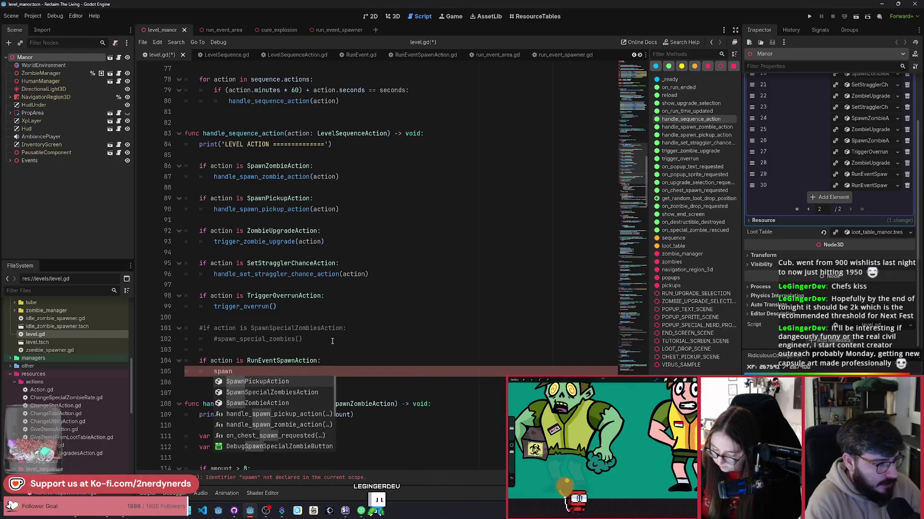
pyautogui.press('BackSpace')
pyautogui.press('BackSpace')
pyautogui.press('BackSpace')
pyautogui.write('run_event')
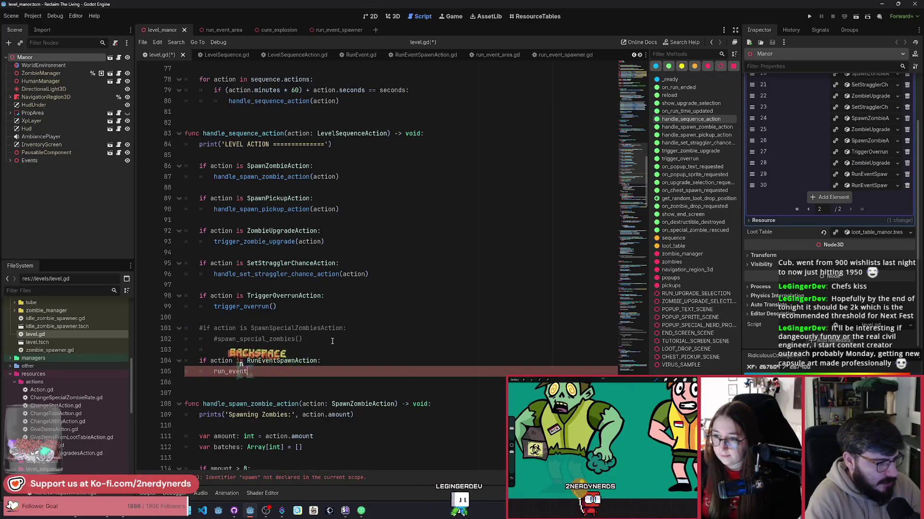
pyautogui.write('_spawn(')
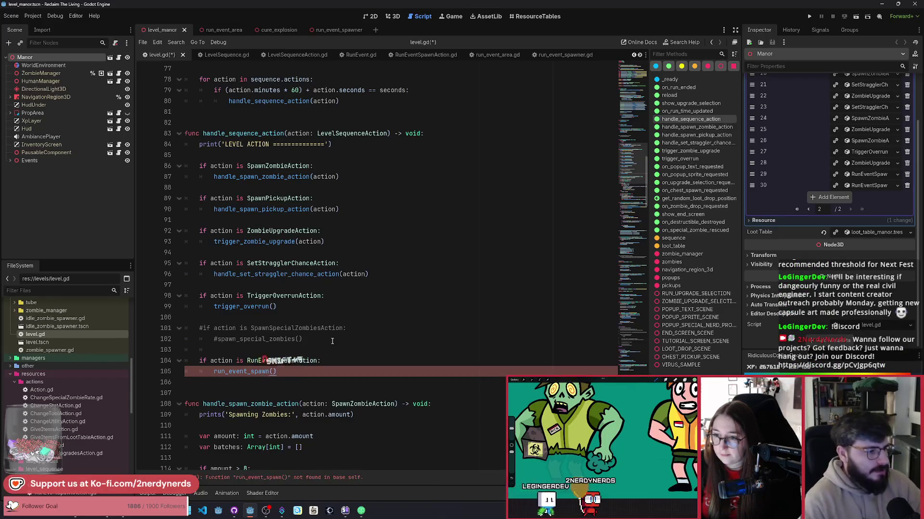
pyautogui.moveTo(275, 372); pyautogui.dragTo(209, 373)
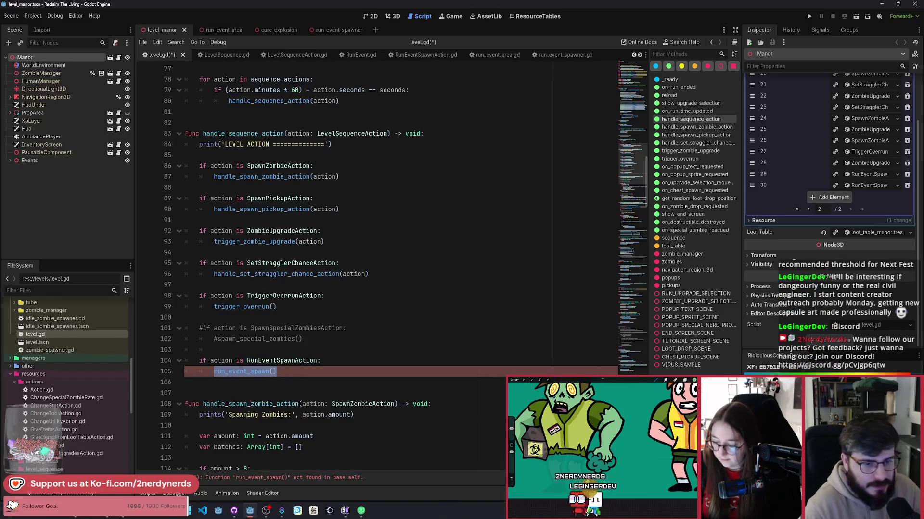
# Declare 'func run_event_spawn()' at the end of level.gd.
pyautogui.hotkey('ctrl', 'c')
pyautogui.hotkey('ctrl', 'End')
pyautogui.press('Return')
pyautogui.press('Return')
pyautogui.write('func')
pyautogui.hotkey('ctrl', 'v')
pyautogui.press('Home')
# Wrap the function in a '#region Run Events' / '#endregion' block.
pyautogui.press('Return')
pyautogui.press('Return')
pyautogui.press('Up')
pyautogui.write('##')
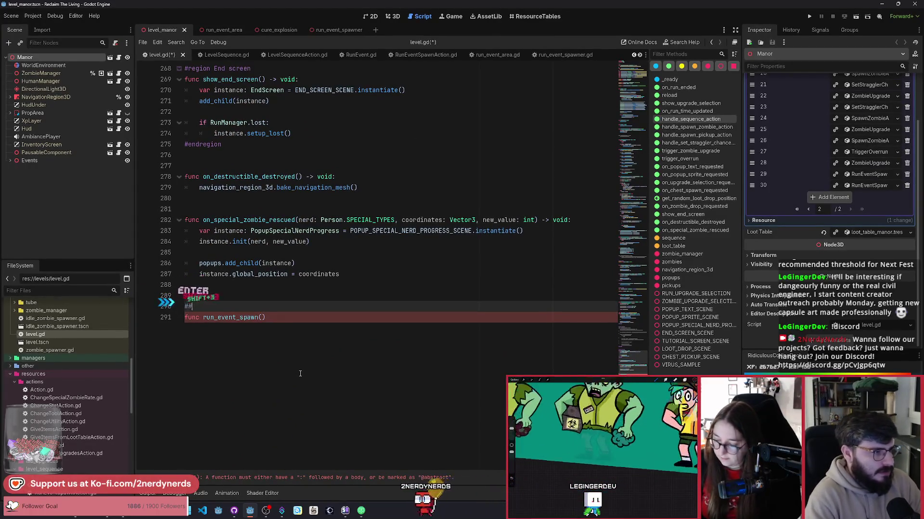
pyautogui.write('region Run ')
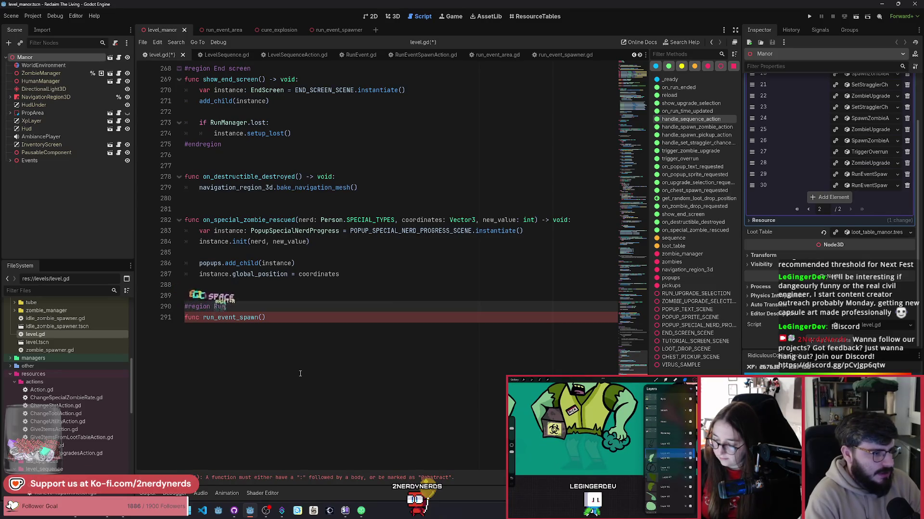
pyautogui.write('Events')
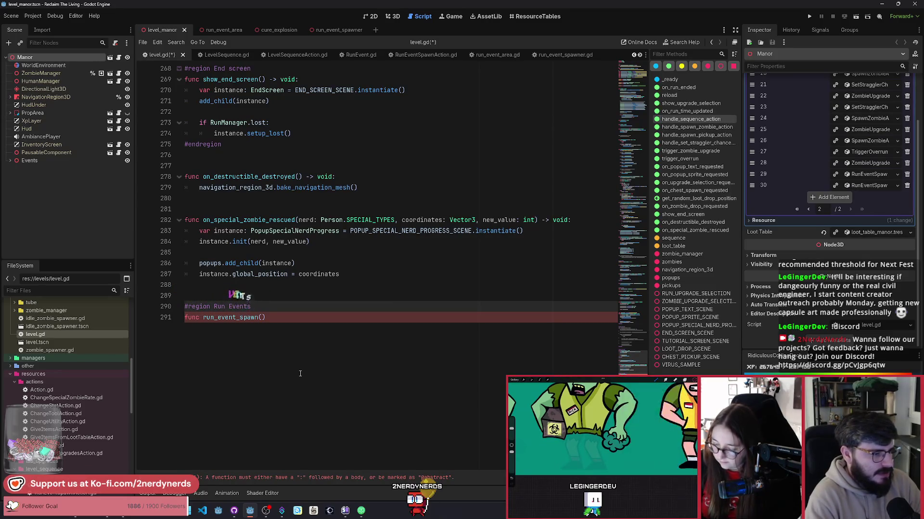
pyautogui.press('Down')
pyautogui.press('End')
pyautogui.press('Return')
pyautogui.write('#')
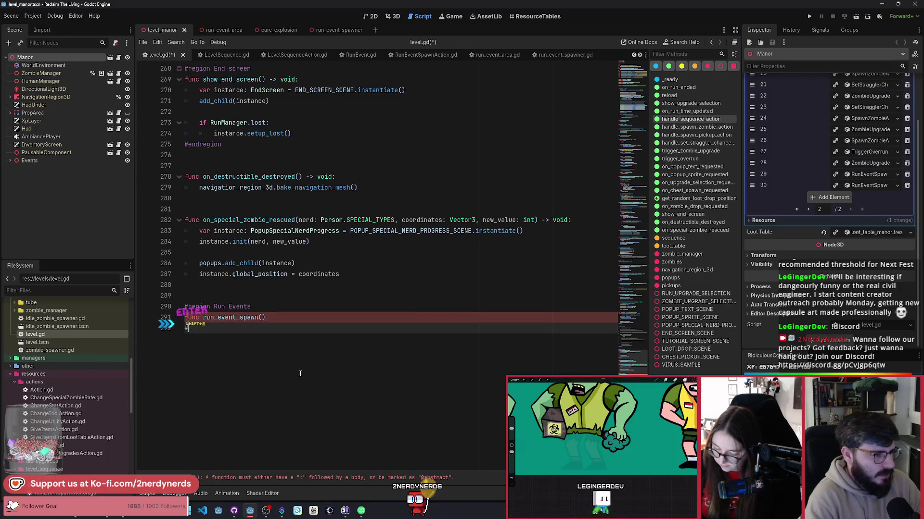
pyautogui.write('endregion')
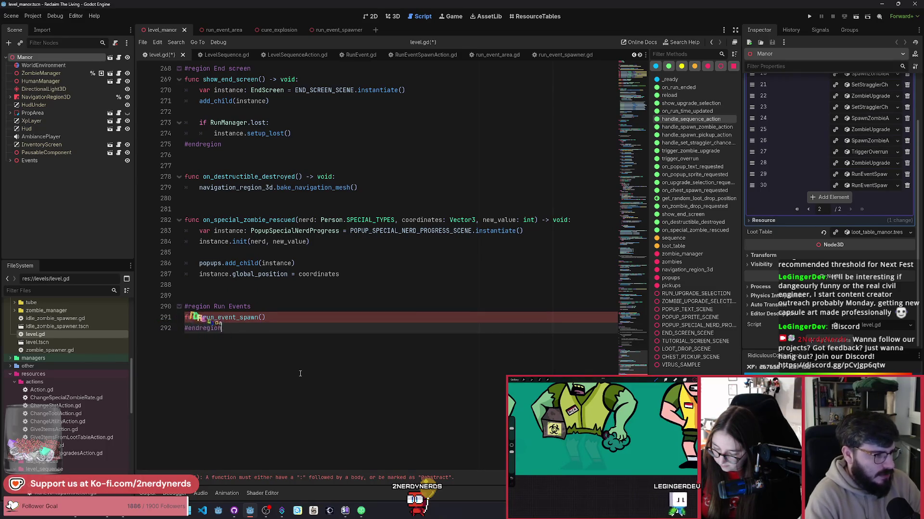
pyautogui.press('Up')
pyautogui.press('End')
# Give run_event_spawn a '-> void:' return type and a pass line.
pyautogui.write('-> void:')
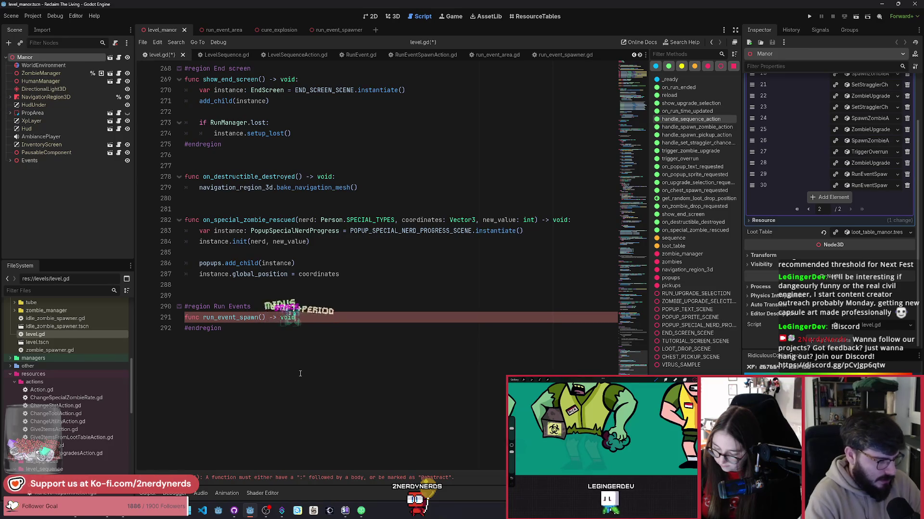
pyautogui.press('Return')
pyautogui.write('pass')
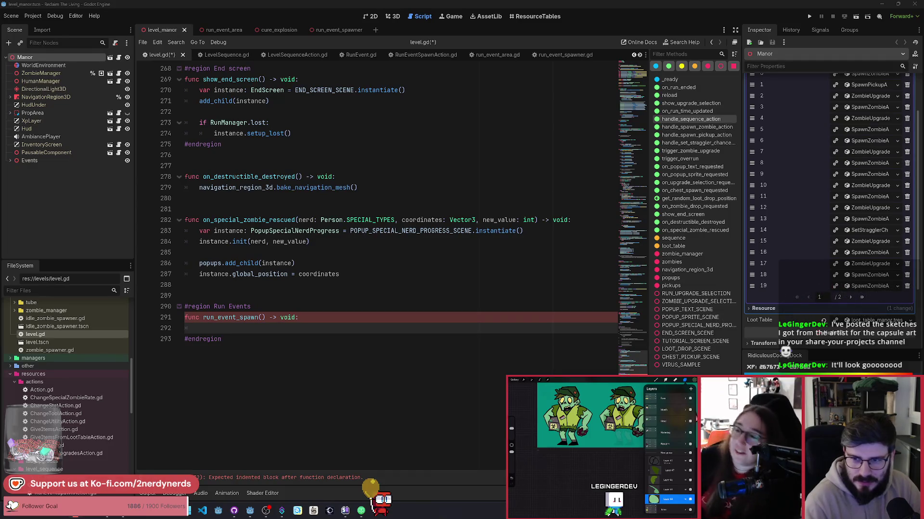
# Move and widen the All Hail the Orb Steam store window over the editor.
pyautogui.moveTo(361, 79)
pyautogui.mouseDown()
pyautogui.moveTo(399, 104)
pyautogui.moveTo(405, 94)
pyautogui.moveTo(249, 70)
pyautogui.mouseUp()
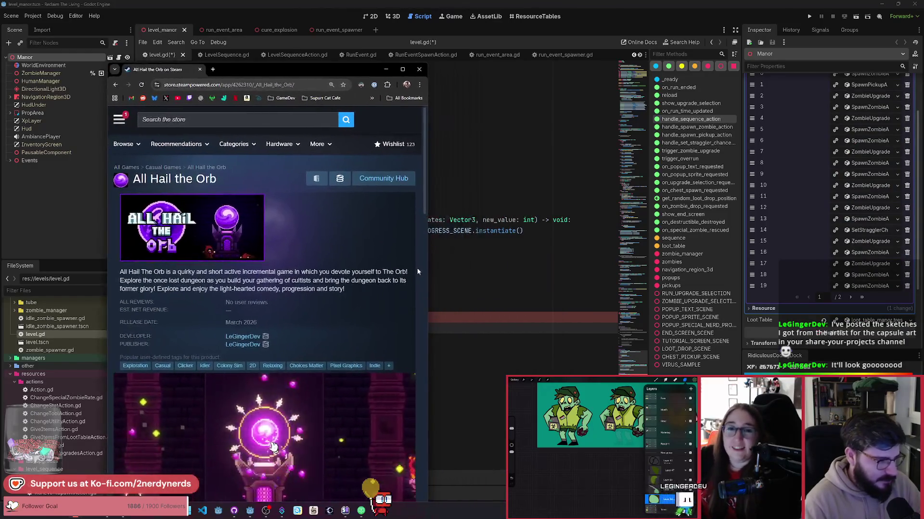
pyautogui.moveTo(423, 265)
pyautogui.mouseDown()
pyautogui.moveTo(601, 264)
pyautogui.moveTo(589, 264)
pyautogui.mouseUp()
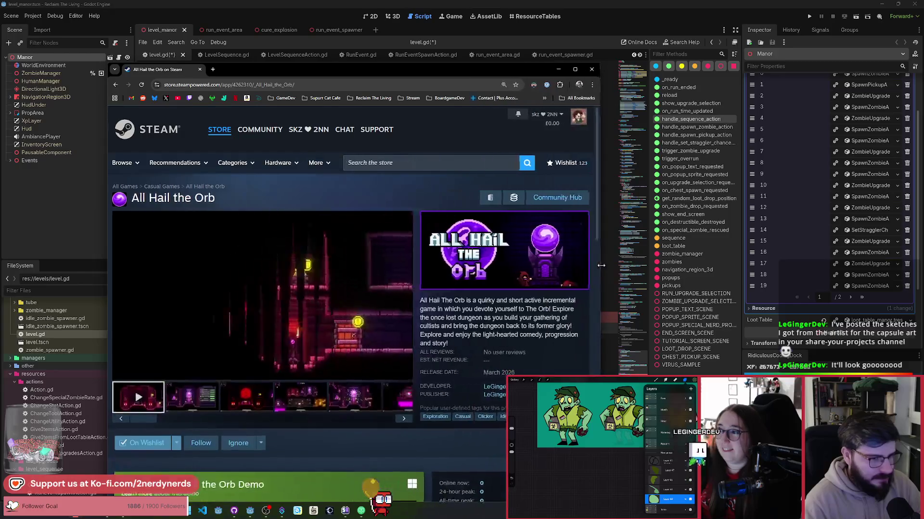
pyautogui.moveTo(414, 70)
pyautogui.mouseDown()
pyautogui.moveTo(323, 47)
pyautogui.moveTo(325, 33)
pyautogui.mouseUp()
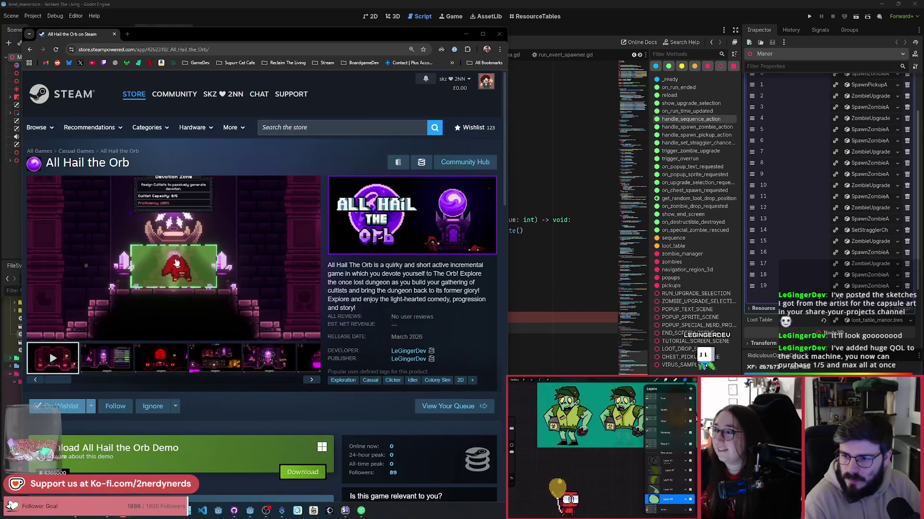
# Load the Discord image link in a new, separate browser window.
pyautogui.click(127, 33)
pyautogui.moveTo(144, 33)
pyautogui.mouseDown()
pyautogui.moveTo(775, 192)
pyautogui.moveTo(633, 35)
pyautogui.moveTo(547, 30)
pyautogui.moveTo(639, 32)
pyautogui.mouseUp()
pyautogui.hotkey('ctrl', 'v')
pyautogui.press('Return')
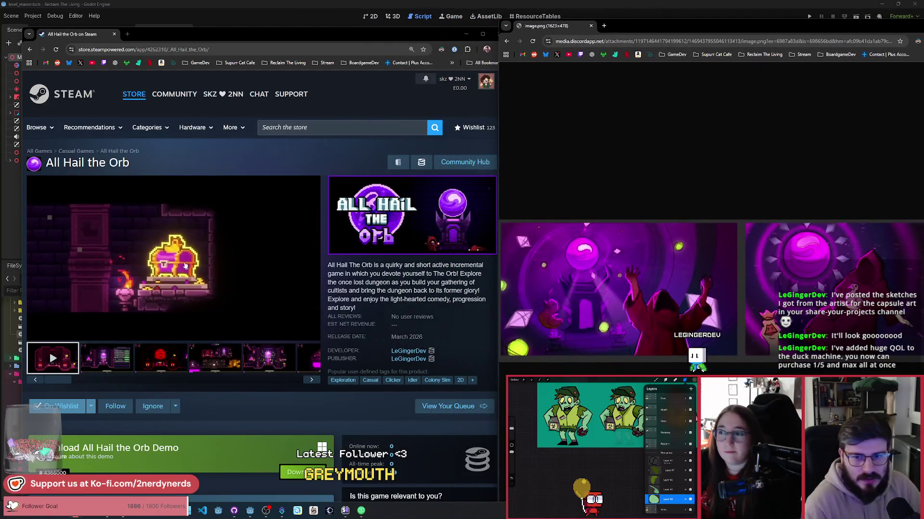
# Fit the Discord orb artwork window beside the Steam page, then minimize both browser windows.
pyautogui.moveTo(923, 186); pyautogui.dragTo(864, 186)
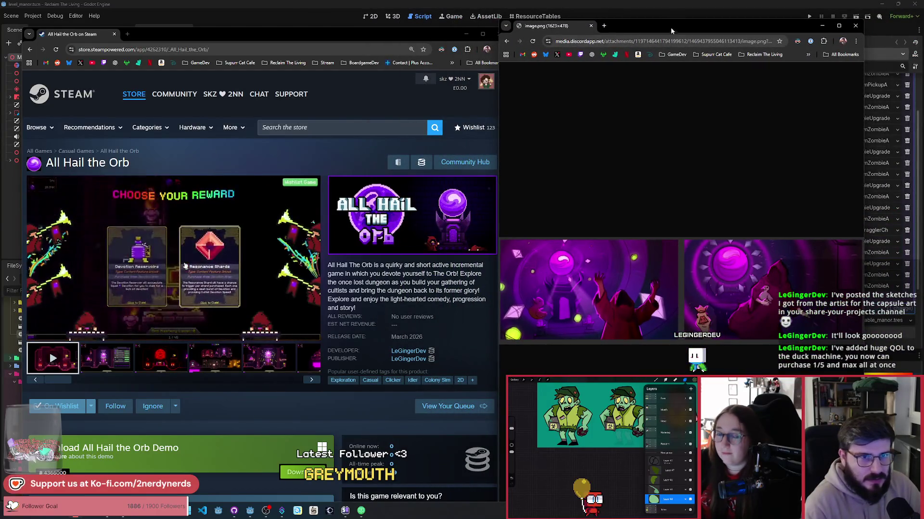
pyautogui.moveTo(676, 19)
pyautogui.mouseDown()
pyautogui.moveTo(673, 57)
pyautogui.moveTo(672, 45)
pyautogui.mouseUp()
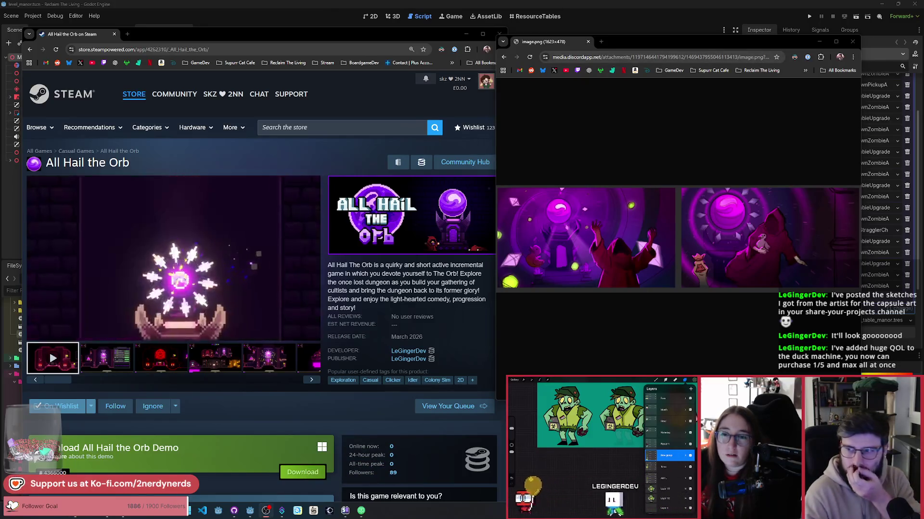
pyautogui.moveTo(649, 43)
pyautogui.mouseDown()
pyautogui.moveTo(649, 87)
pyautogui.moveTo(649, 40)
pyautogui.mouseUp()
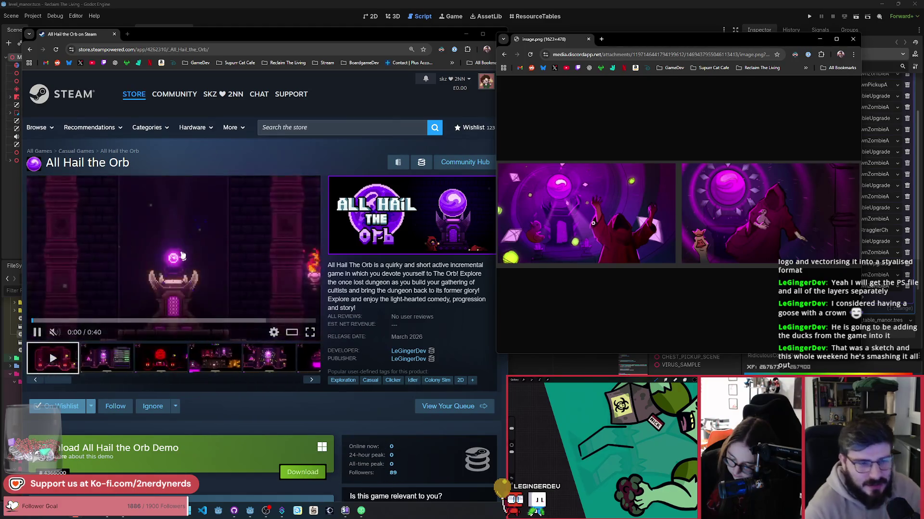
pyautogui.click(819, 39)
pyautogui.click(466, 34)
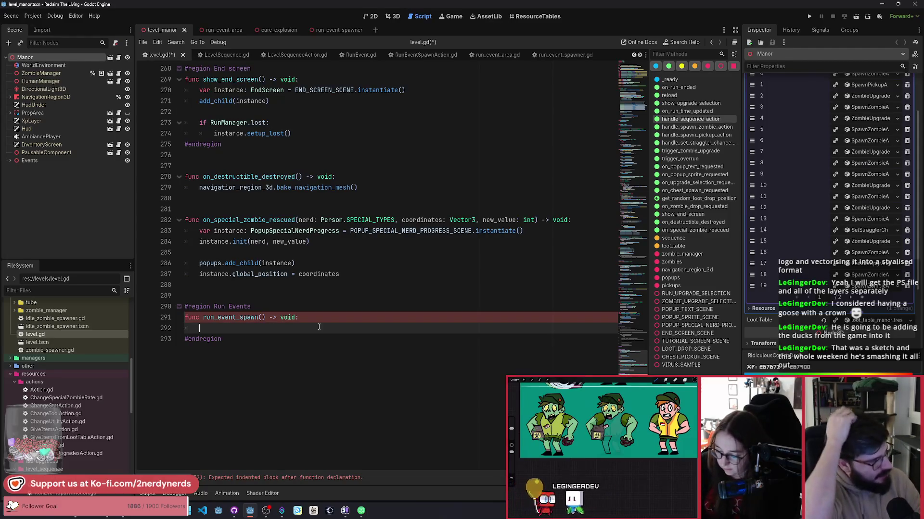
# Expand the Manor scene's Events node and rename it by appending 'old'.
pyautogui.click(9, 161)
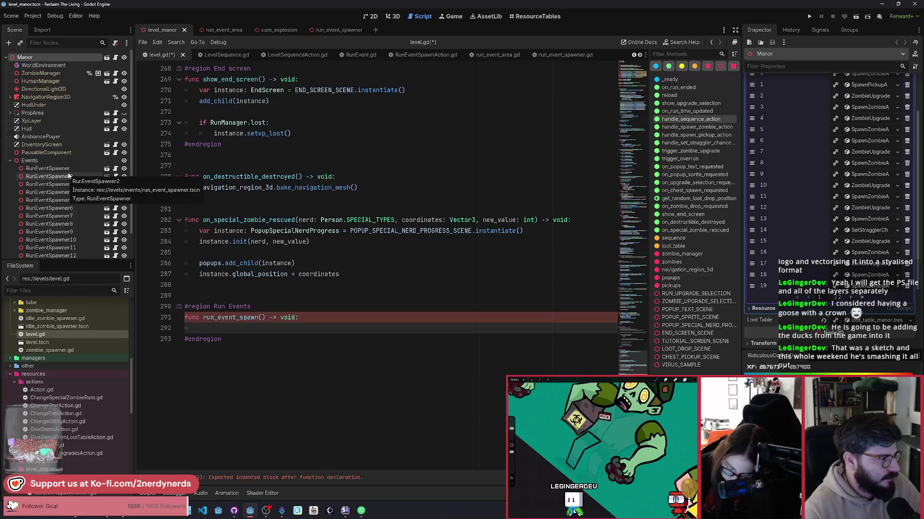
pyautogui.doubleClick(58, 160)
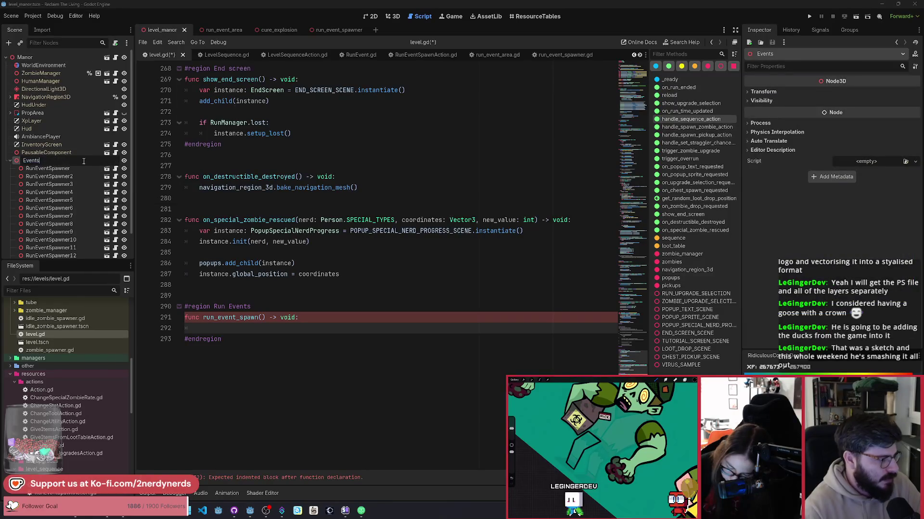
pyautogui.write('old')
pyautogui.press('Return')
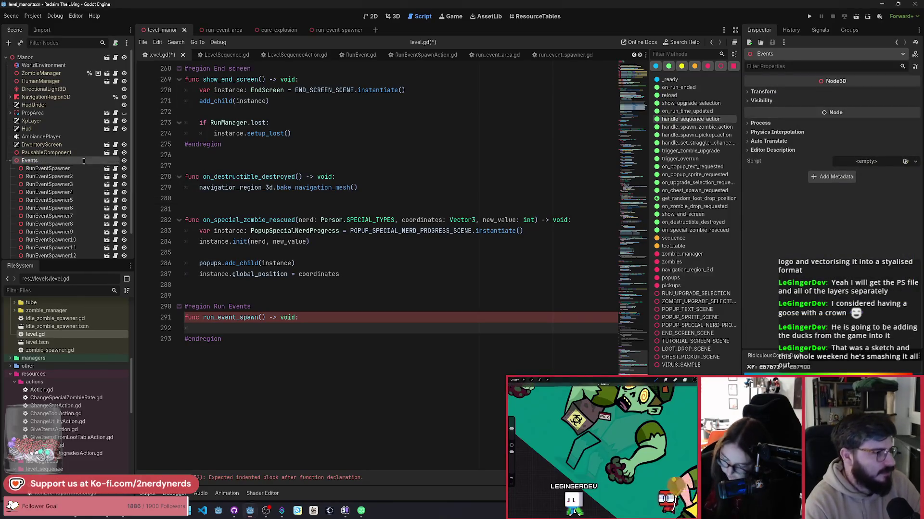
# Quick-open the level.tscn scene.
pyautogui.hotkey('shift', 'alt', 'o')
pyautogui.write('level')
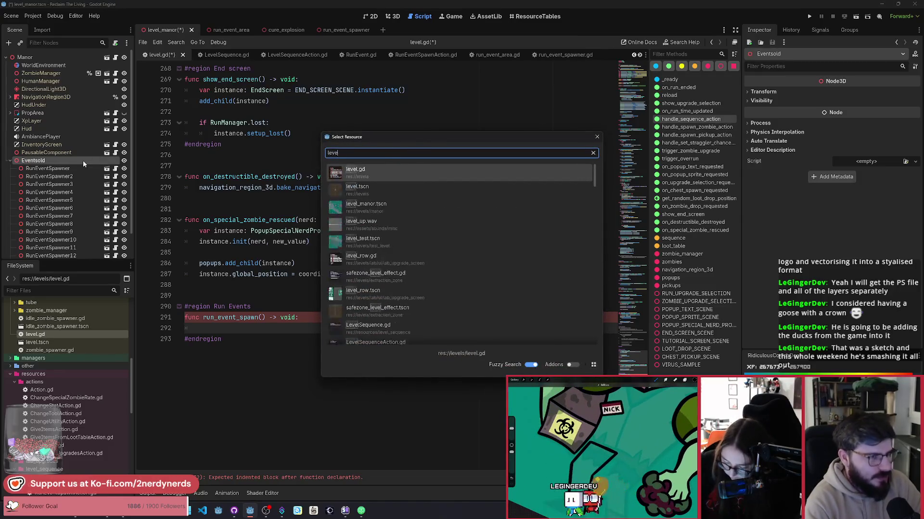
pyautogui.press('Return')
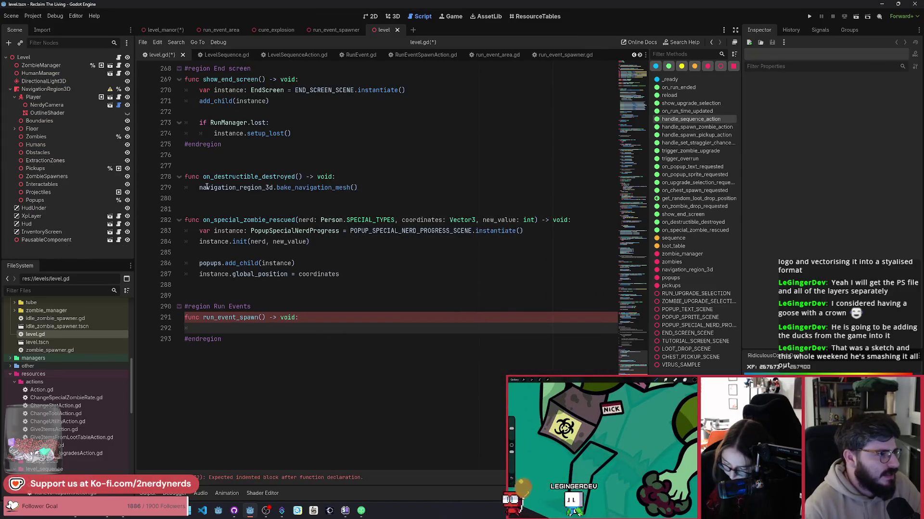
# Add a Node3D named RunEvents under Level, placed just below Popups.
pyautogui.click(44, 57)
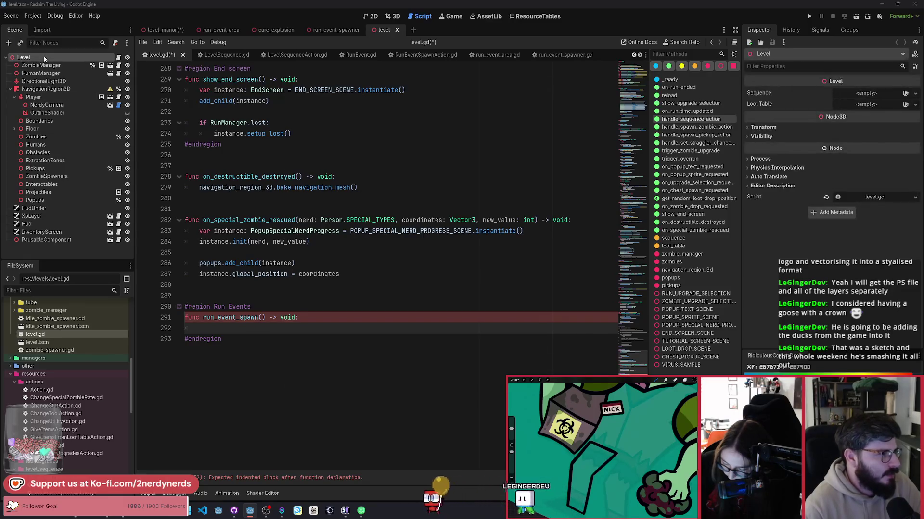
pyautogui.hotkey('ctrl', 'a')
pyautogui.write('node3')
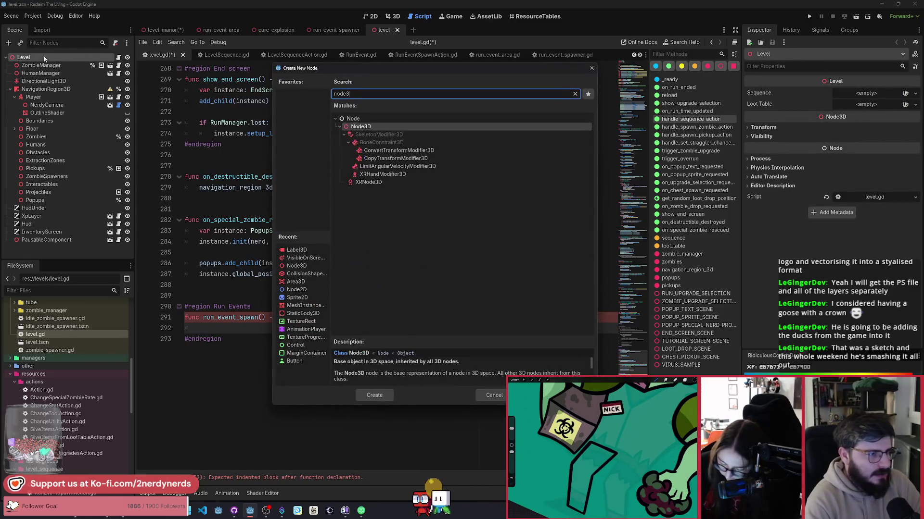
pyautogui.press('Return')
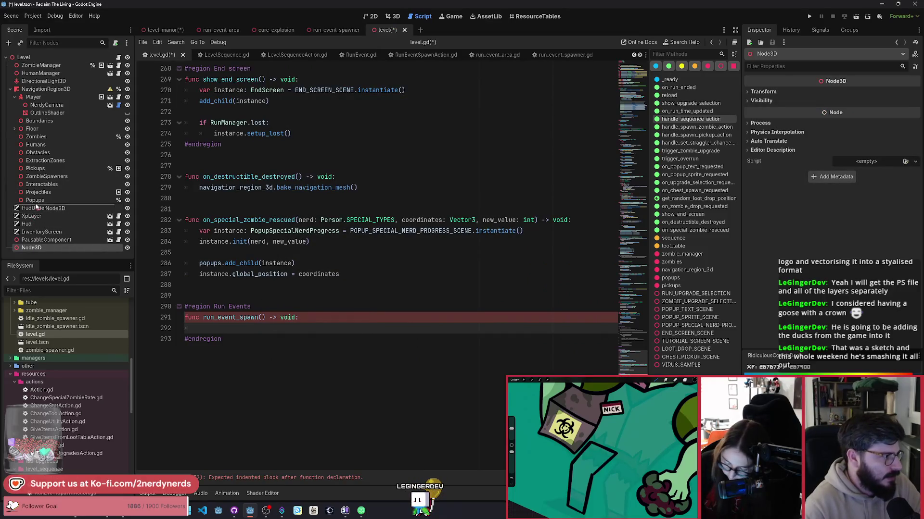
pyautogui.moveTo(36, 205); pyautogui.dragTo(36, 206)
pyautogui.press('F2')
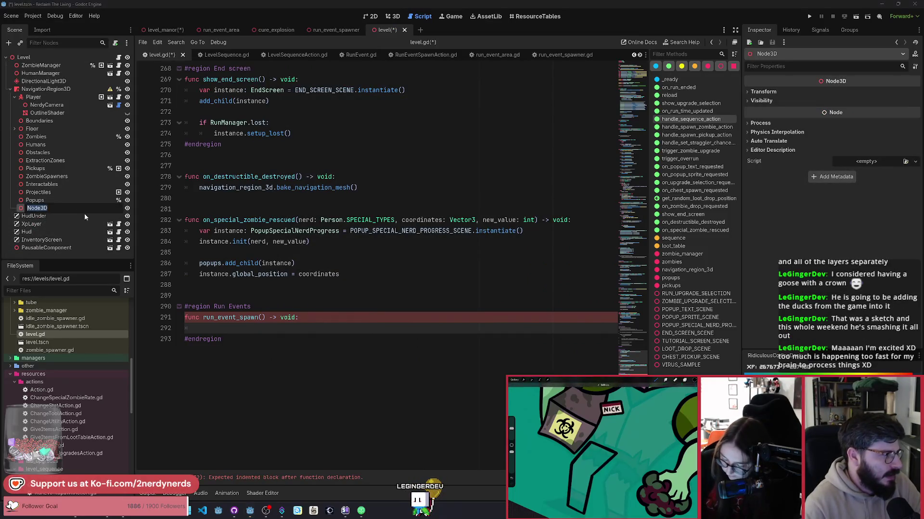
pyautogui.write('RunEvents')
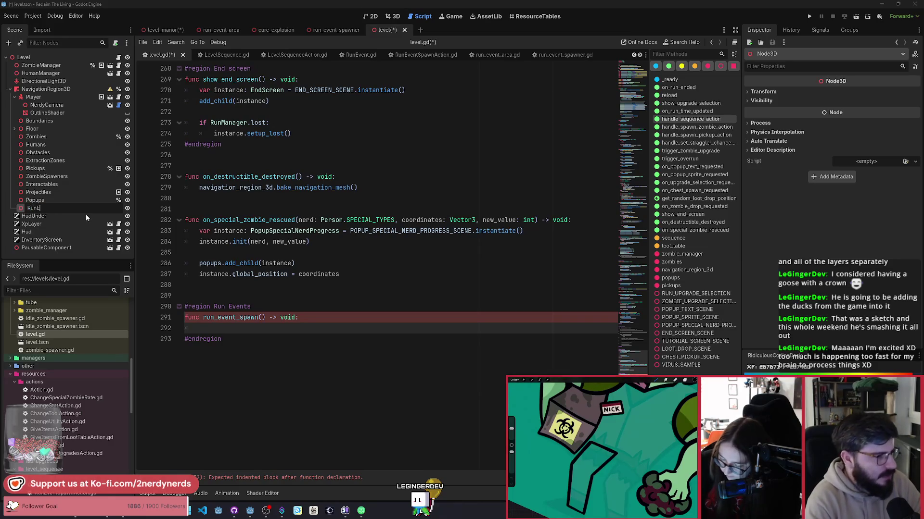
pyautogui.press('Return')
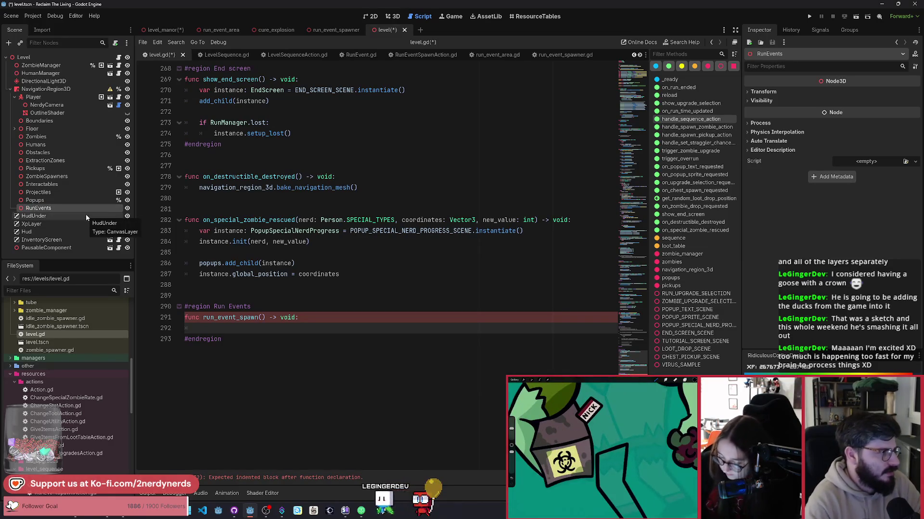
pyautogui.rightClick(63, 211)
pyautogui.click(109, 367)
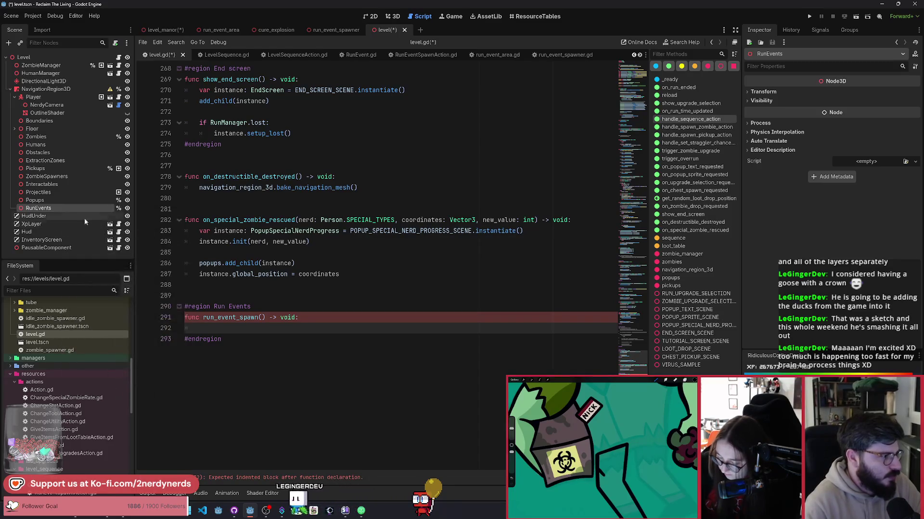
pyautogui.moveTo(85, 216); pyautogui.dragTo(411, 318)
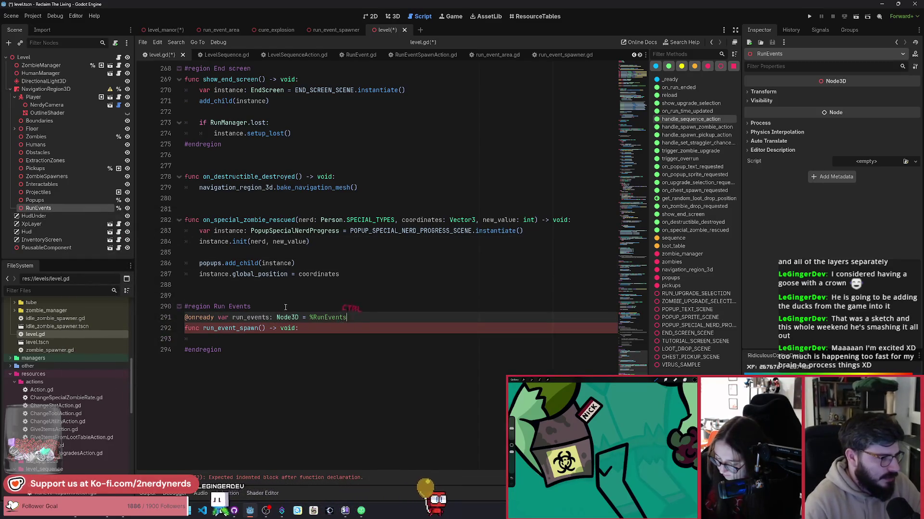
# Add a blank line after the variable, save, and return to the level_manor scene.
pyautogui.click(411, 318)
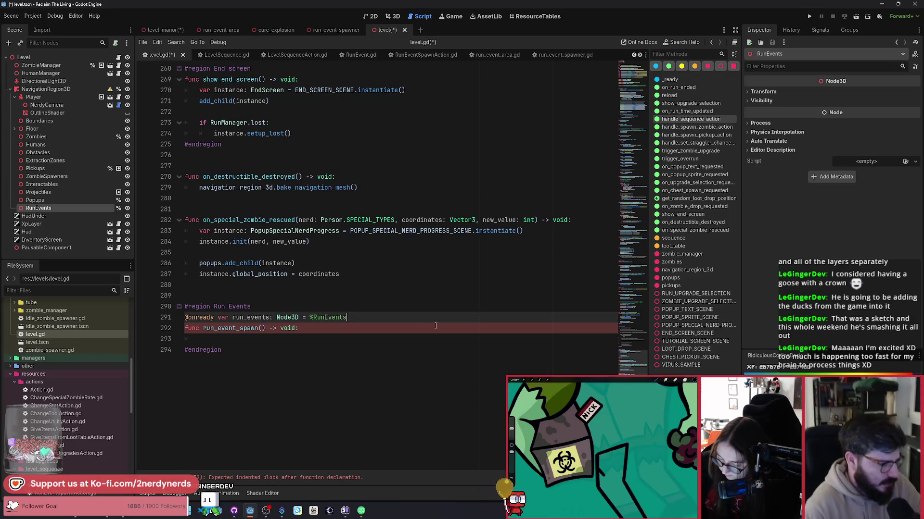
pyautogui.press('Return')
pyautogui.hotkey('ctrl', 's')
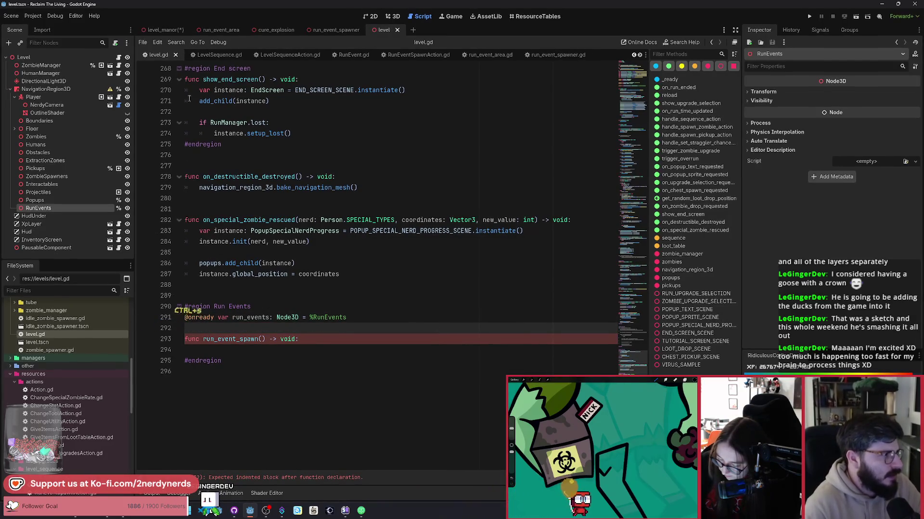
pyautogui.click(164, 29)
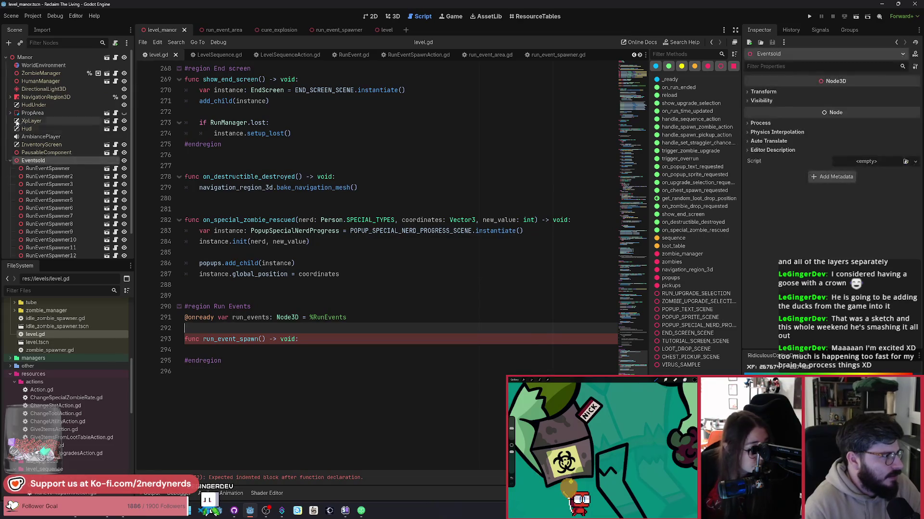
# Move RunEventSpawner through RunEventSpawner15 under the RunEvents node.
pyautogui.click(15, 169)
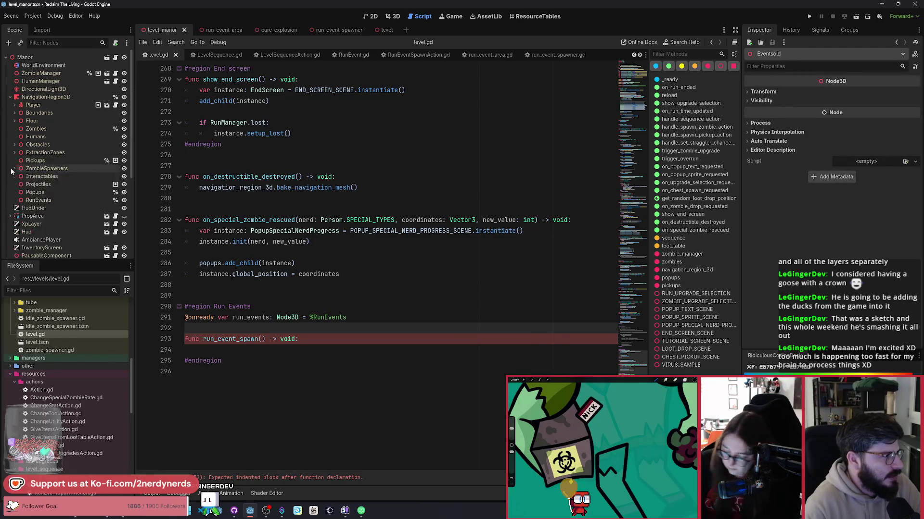
pyautogui.click(38, 200)
pyautogui.scroll(-4, 73, 202)
pyautogui.click(41, 171)
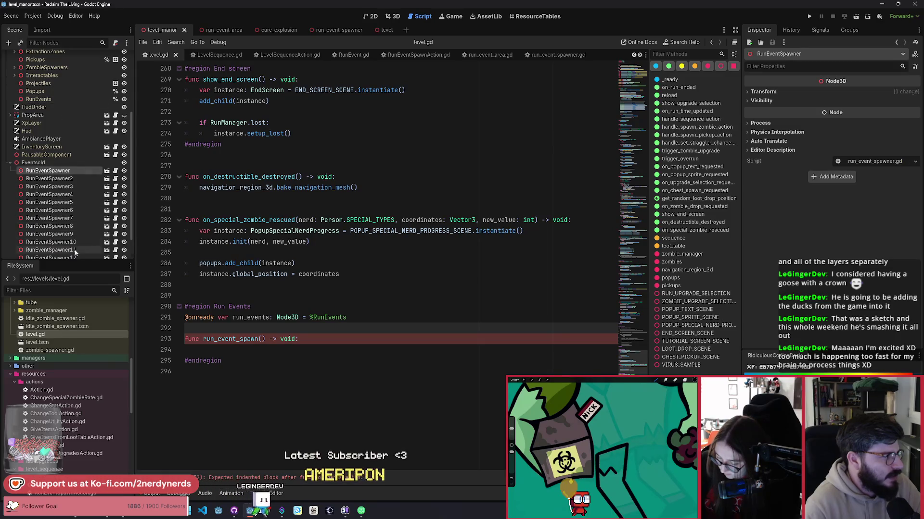
pyautogui.scroll(-2, 72, 217)
pyautogui.keyDown('shift'); pyautogui.click(72, 252); pyautogui.keyUp('shift')
pyautogui.scroll(8, 68, 218)
pyautogui.scroll(-5, 68, 218)
pyautogui.moveTo(74, 232); pyautogui.dragTo(43, 100)
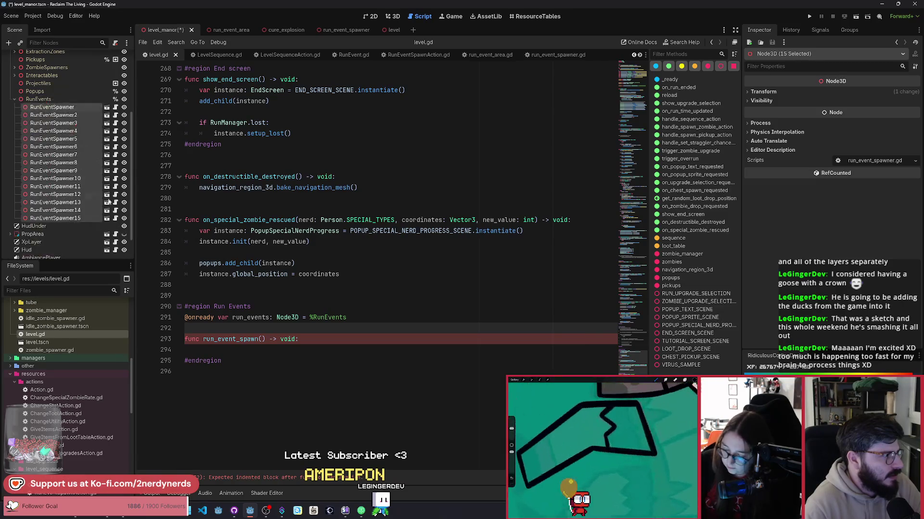
pyautogui.scroll(-2, 57, 192)
# Delete the old Eventsold node and save the Manor scene.
pyautogui.click(36, 252)
pyautogui.press('Delete')
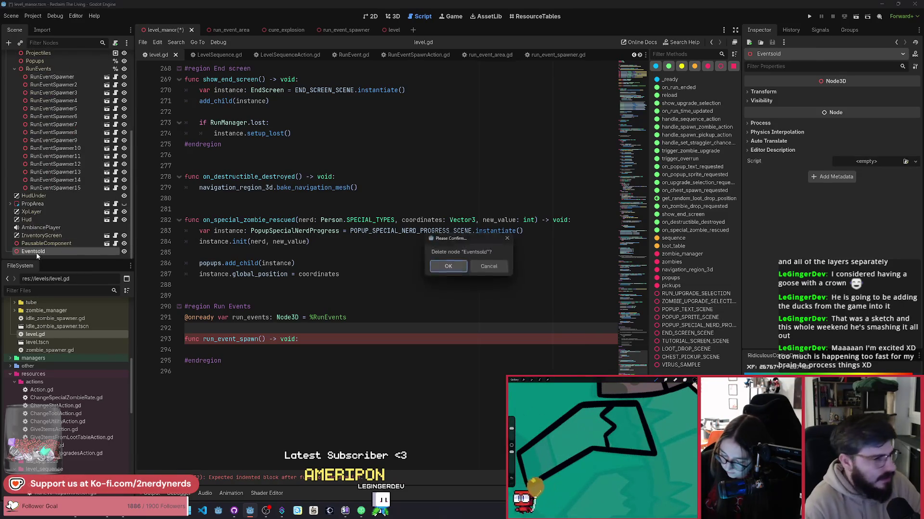
pyautogui.press('Return')
pyautogui.hotkey('ctrl', 's')
# Indent the empty body line inside run_event_spawn.
pyautogui.click(254, 354)
pyautogui.press('Tab')
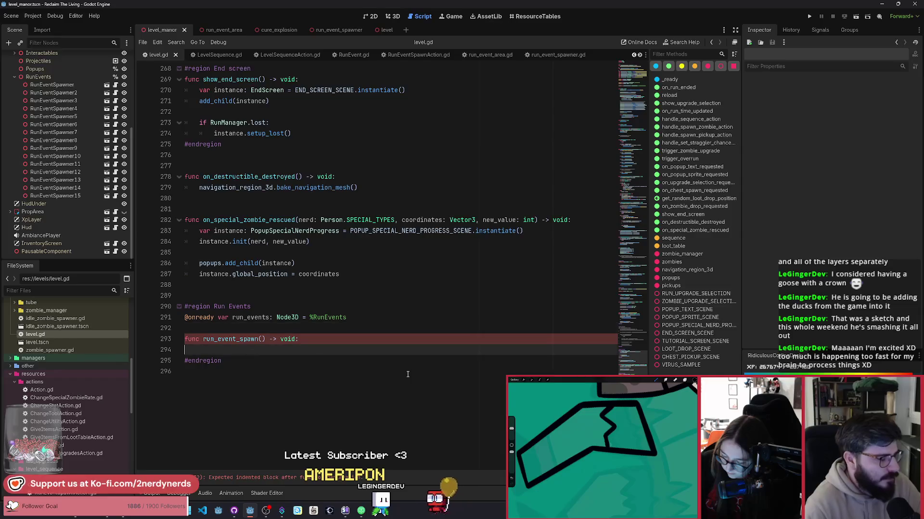
pyautogui.scroll(-5, 337, 273)
pyautogui.scroll(1, 336, 273)
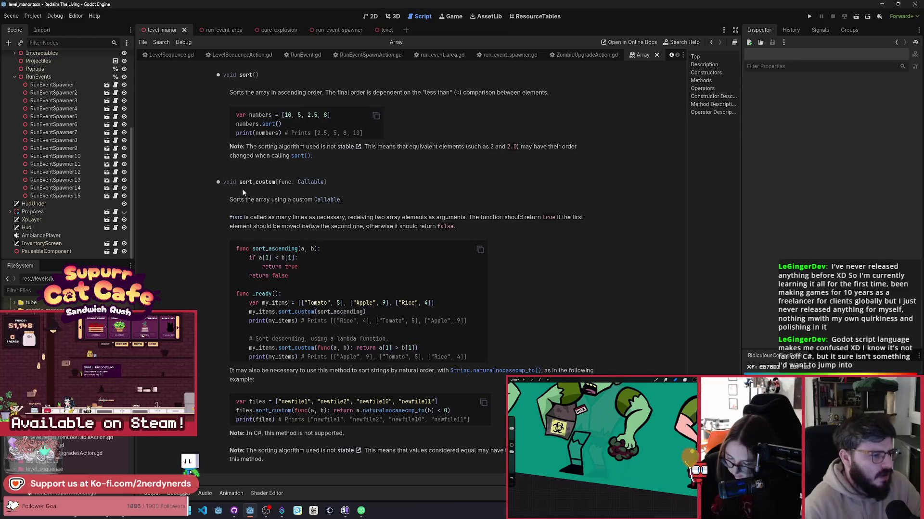
# Select the sort_ascending example in the Array sort_custom docs and return to level.gd.
pyautogui.moveTo(289, 276); pyautogui.dragTo(239, 248)
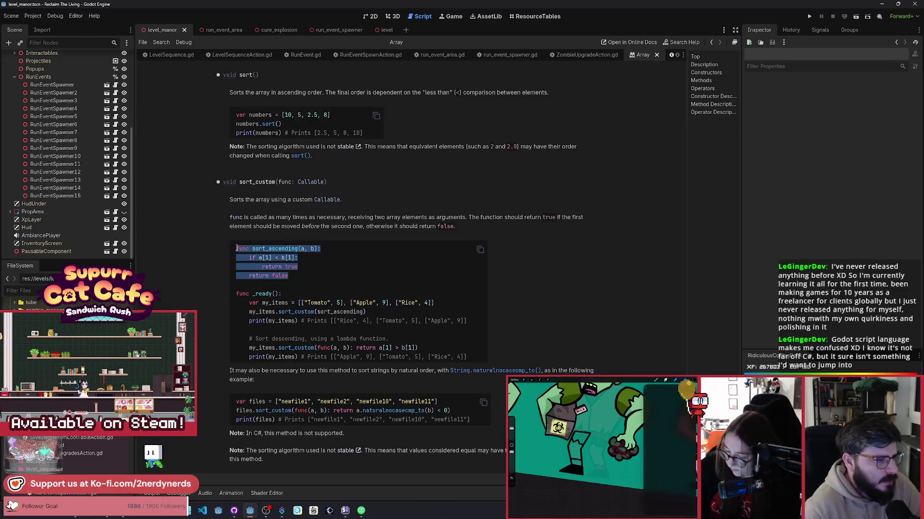
pyautogui.scroll(3, 282, 57)
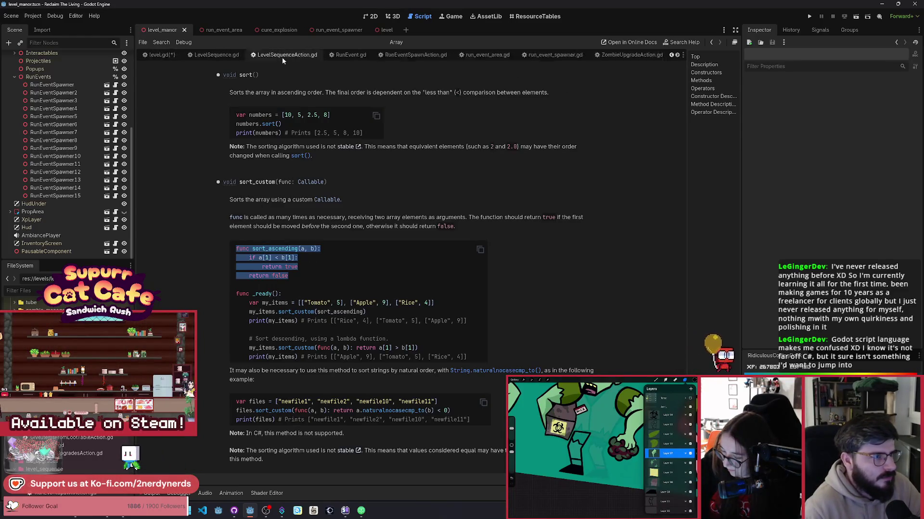
pyautogui.click(282, 54)
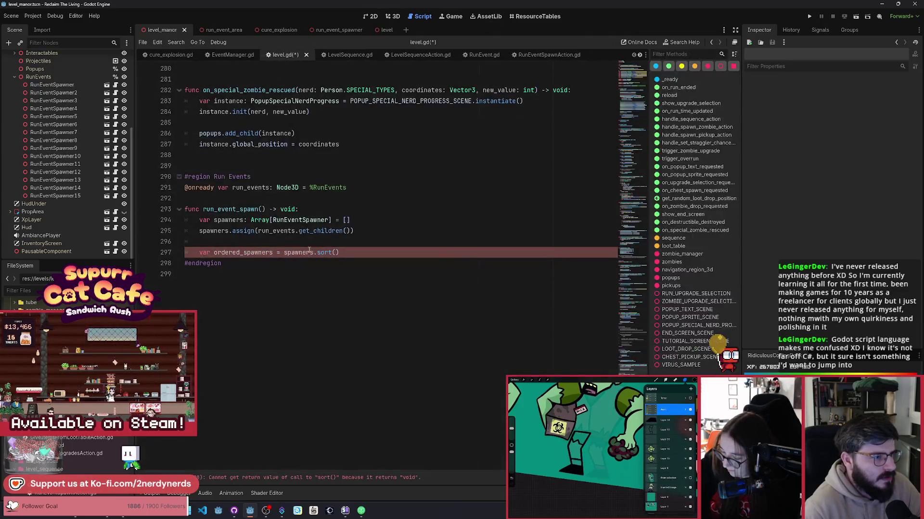
# Replace the sort call on line 297 with spawners.sort_custom and a func(a,b) lambda.
pyautogui.click(336, 253)
pyautogui.moveTo(330, 253); pyautogui.dragTo(199, 252)
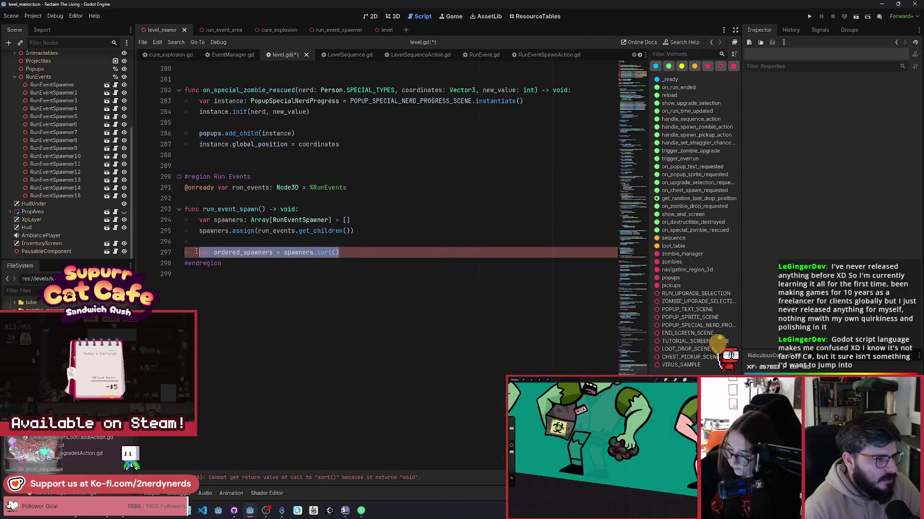
pyautogui.write('spawners.')
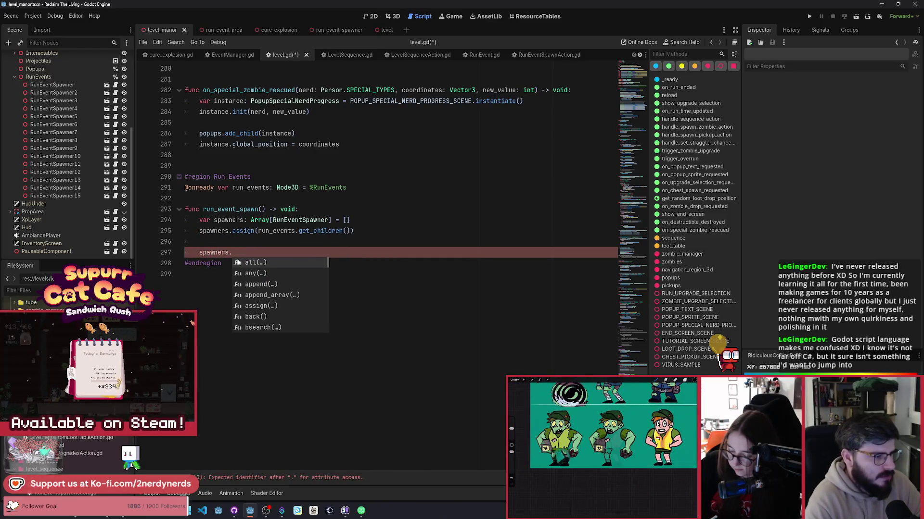
pyautogui.write('sort')
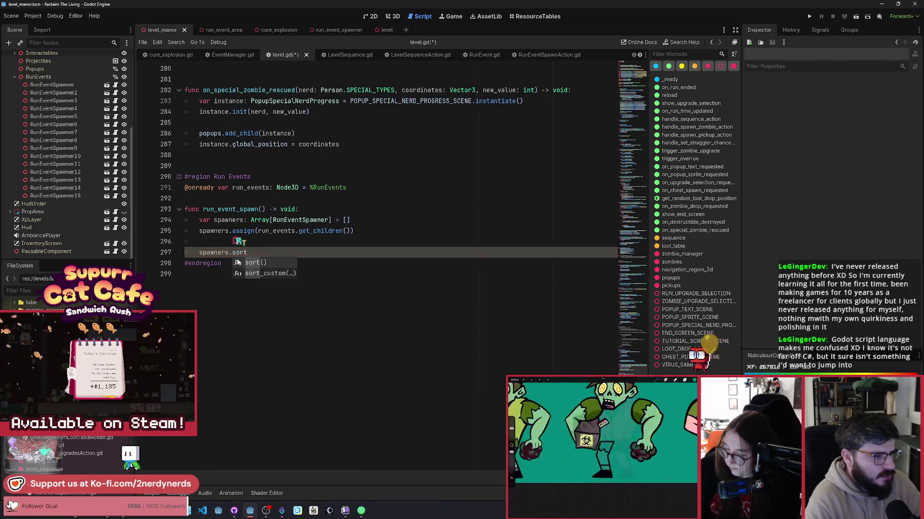
pyautogui.press('Down')
pyautogui.press('Return')
pyautogui.press('Return')
pyautogui.write('func sort_ascending(a, b): \tif a[1] < b[1]: \t\treturn true \treturn false')
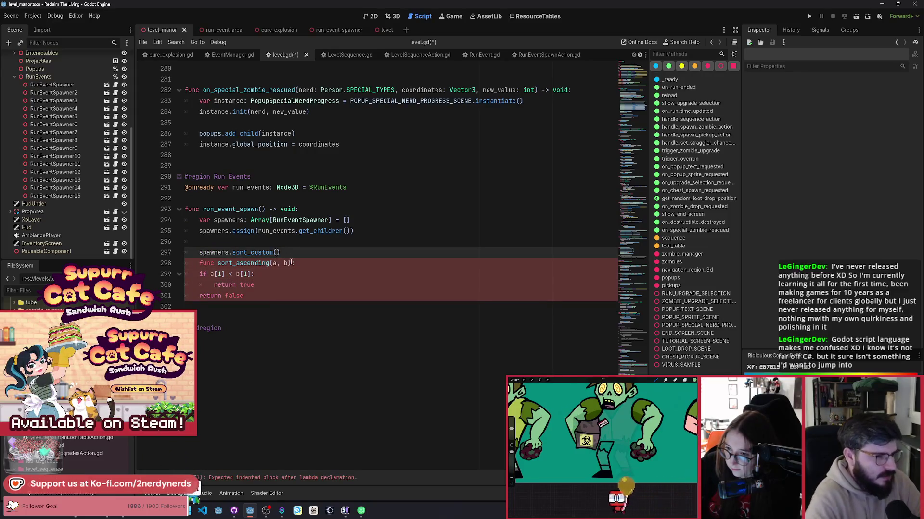
pyautogui.write('func(a')
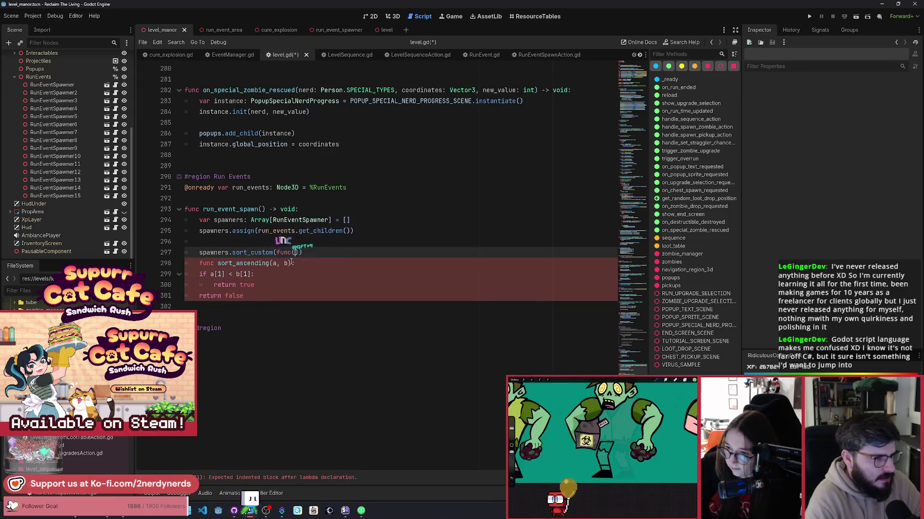
pyautogui.write(',b')
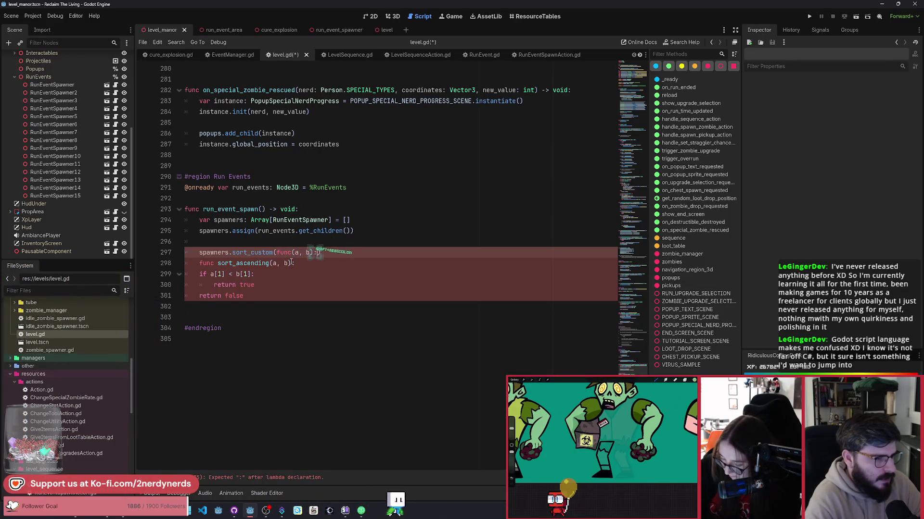
pyautogui.press('Return')
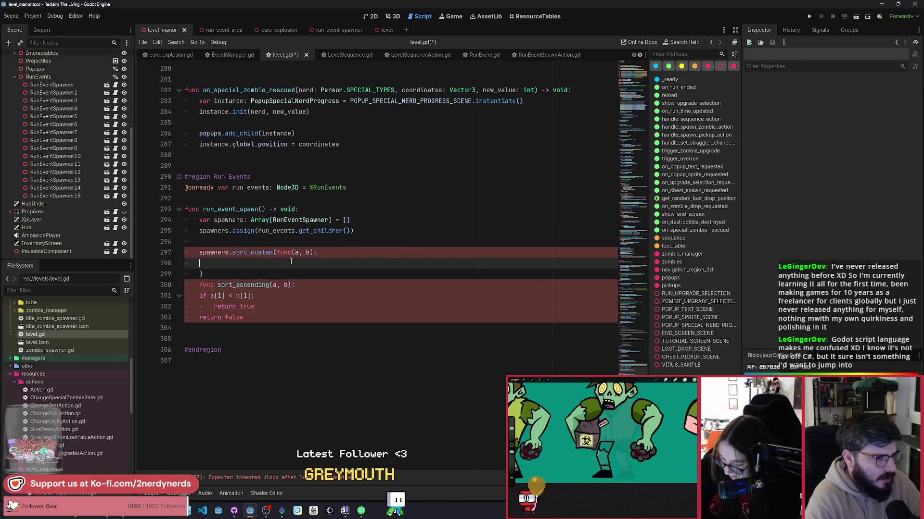
# Move sort_ascending's comparison lines into the lambda, indent them, and delete sort_ascending.
pyautogui.moveTo(259, 318); pyautogui.dragTo(196, 296)
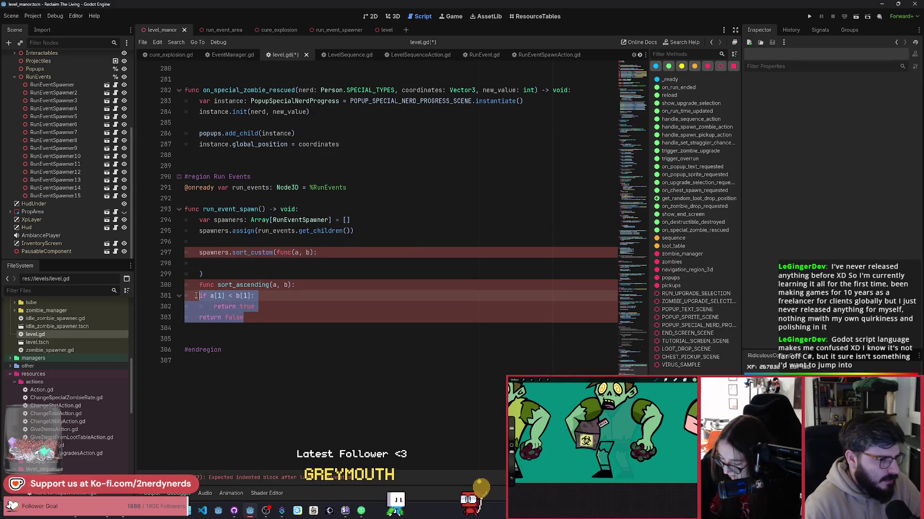
pyautogui.hotkey('ctrl', 'c')
pyautogui.click(227, 263)
pyautogui.hotkey('ctrl', 'v')
pyautogui.moveTo(260, 284); pyautogui.dragTo(214, 264)
pyautogui.press('Tab')
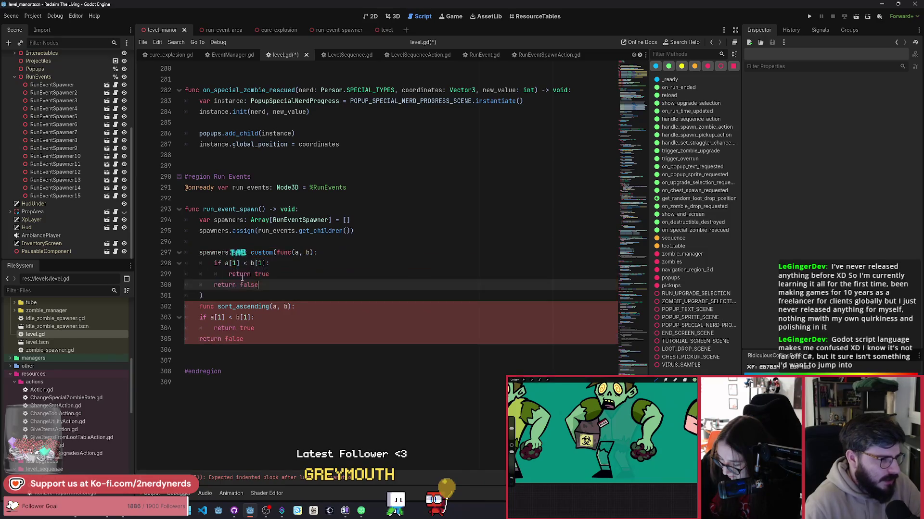
pyautogui.press('BackSpace')
pyautogui.hotkey('ctrl', 'x')
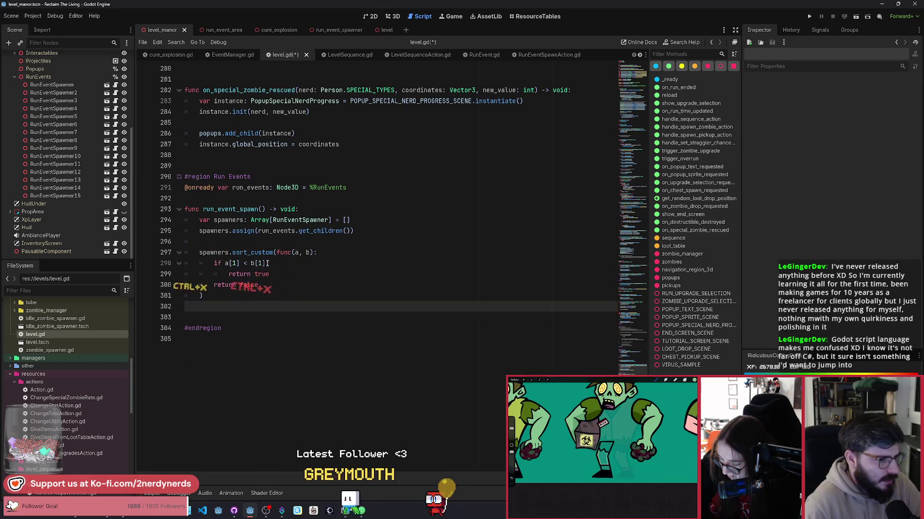
# Compare a and b by distance_to(RunManager.player) instead of [1], and save level.gd.
pyautogui.click(232, 263)
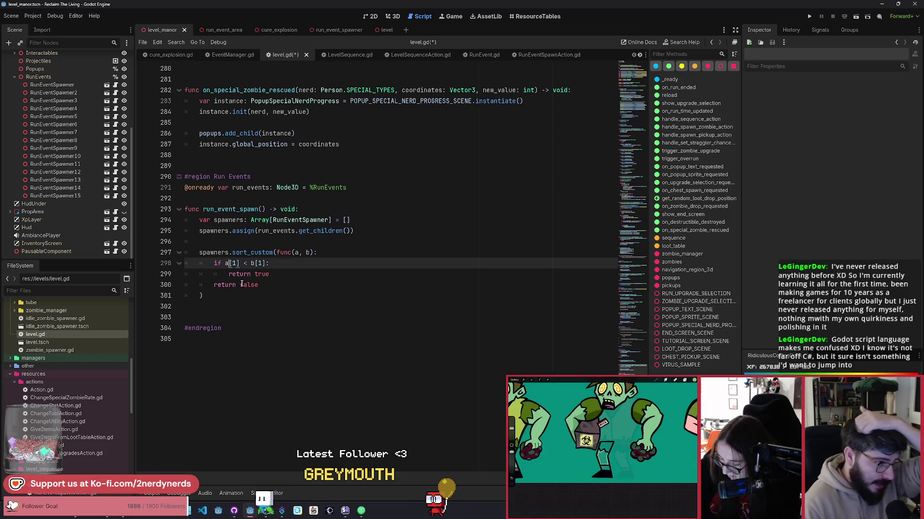
pyautogui.write('.')
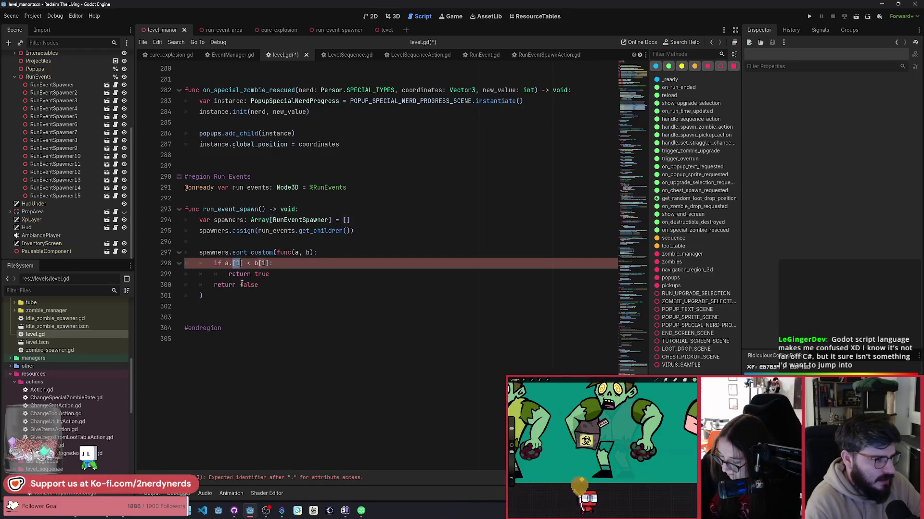
pyautogui.write('d')
pyautogui.press('BackSpace')
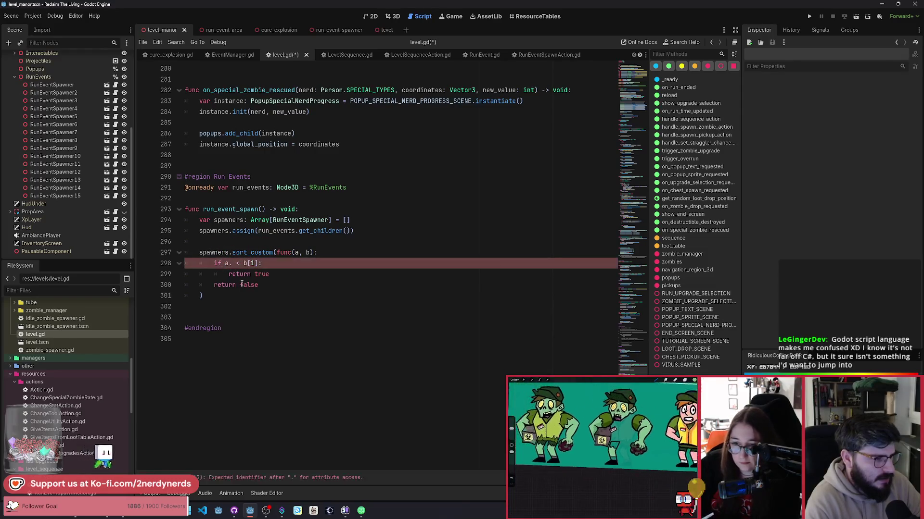
pyautogui.write('d')
pyautogui.write('istance_to')
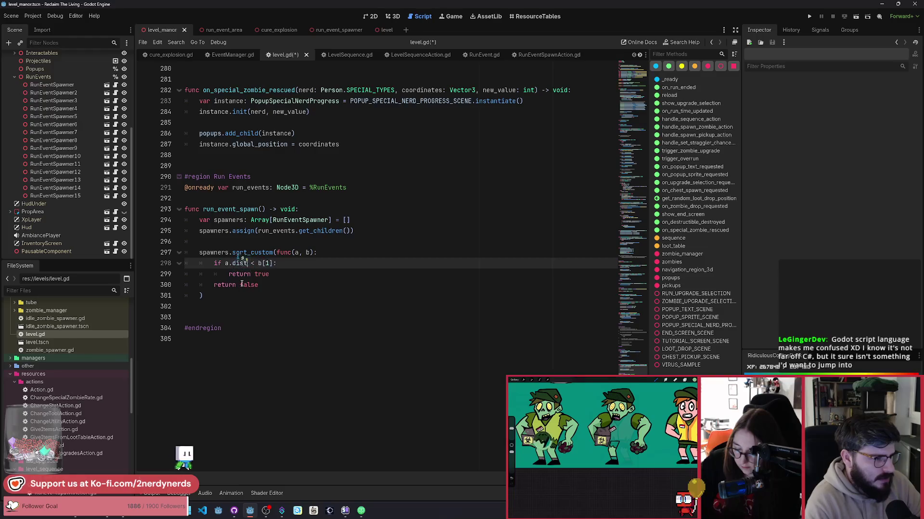
pyautogui.write('(player')
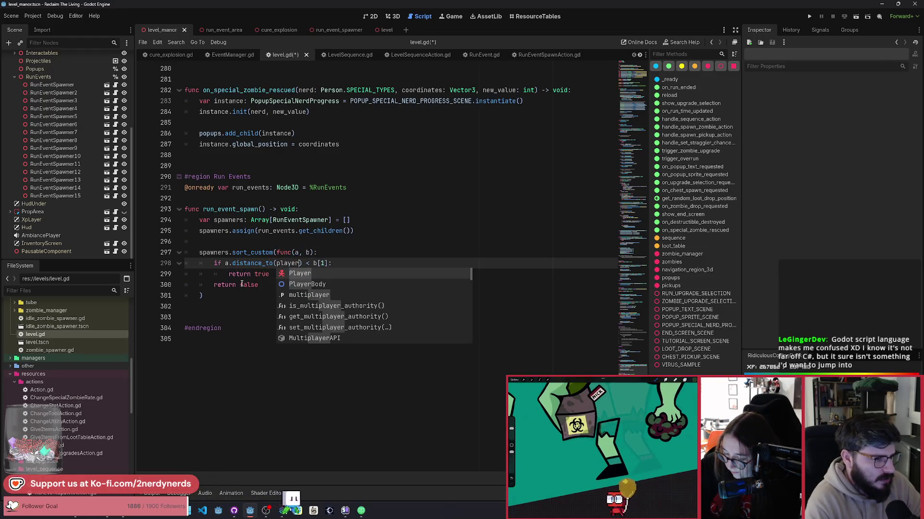
pyautogui.hotkey('ctrl', 'shift', 'Left')
pyautogui.write('RunManager.')
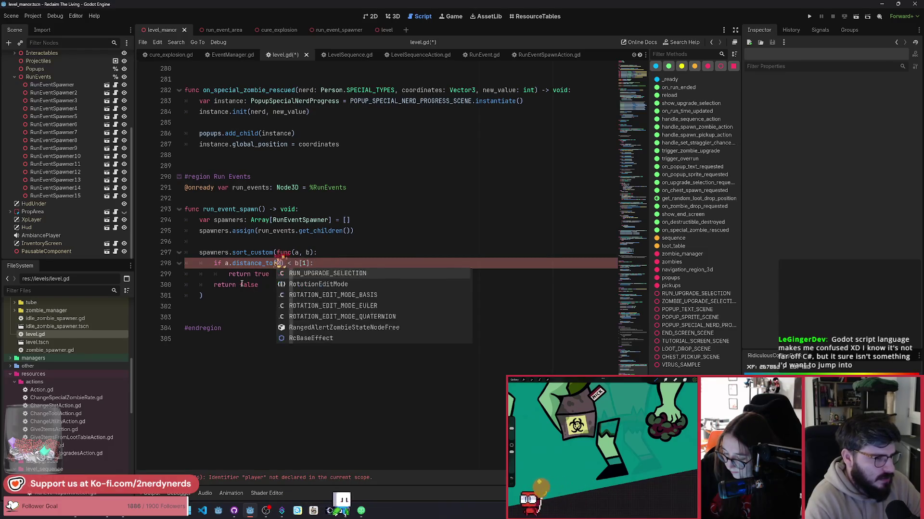
pyautogui.write('pla')
pyautogui.press('Return')
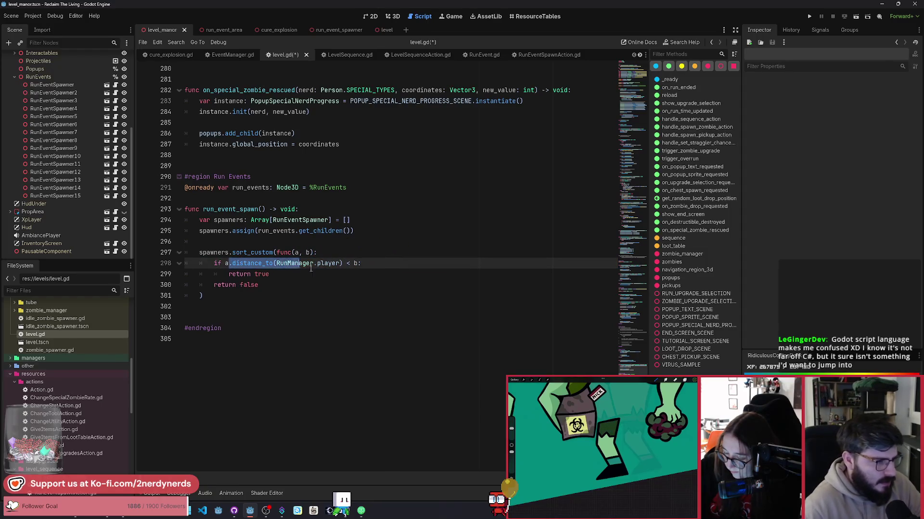
pyautogui.hotkey('ctrl', 'c')
pyautogui.click(358, 264)
pyautogui.hotkey('ctrl', 'v')
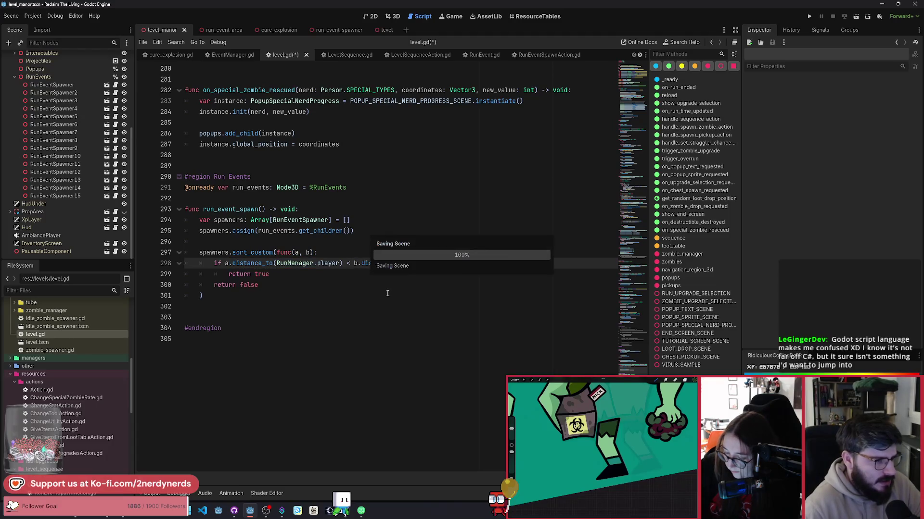
pyautogui.hotkey('ctrl', 's')
pyautogui.press('Down')
pyautogui.click(273, 298)
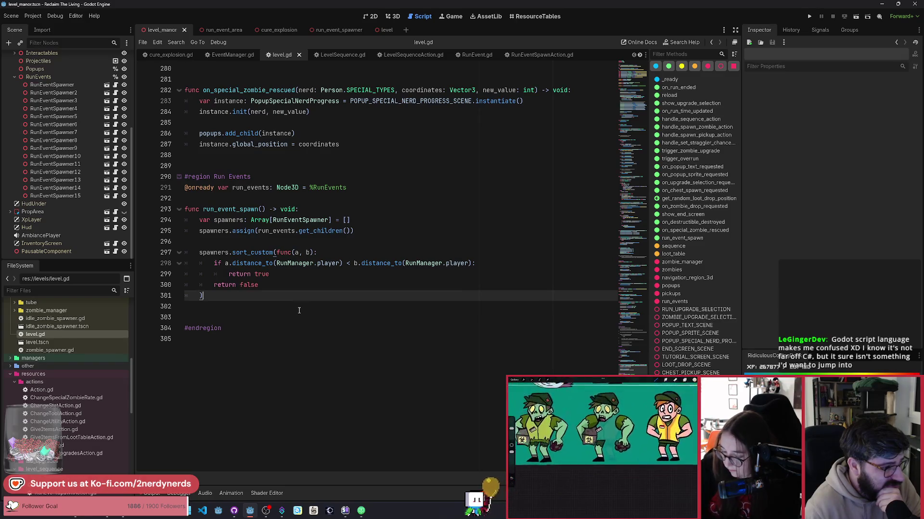
# Add a random_spawner variable below the sort, starting its array with spawners[0].
pyautogui.press('Return')
pyautogui.press('Return')
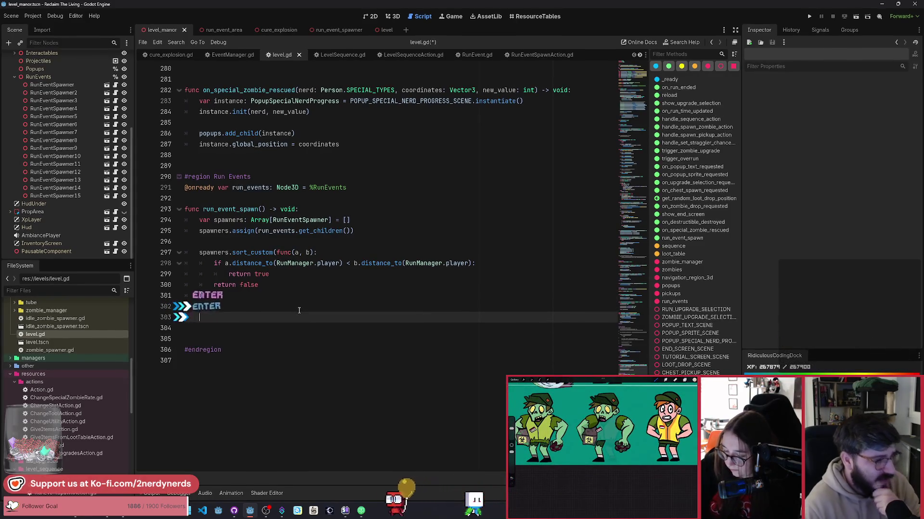
pyautogui.write('var random_spawner ')
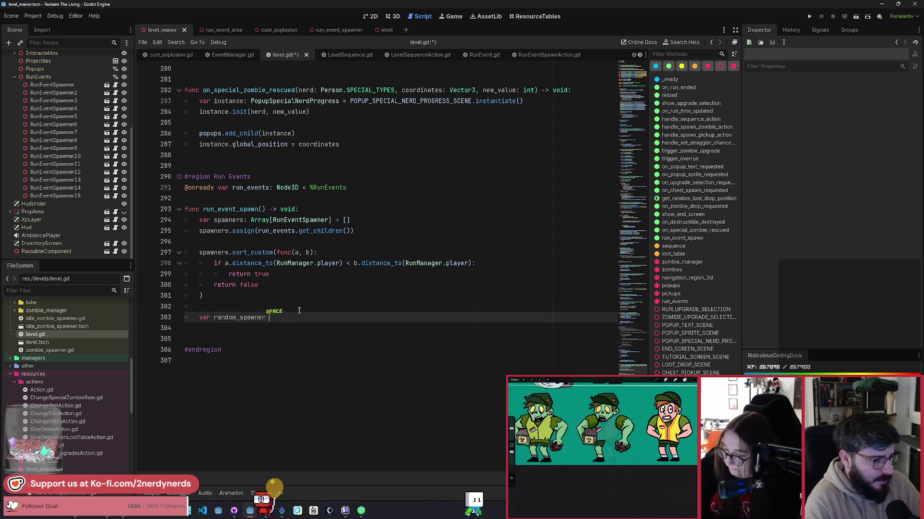
pyautogui.write('= [')
pyautogui.press('Return')
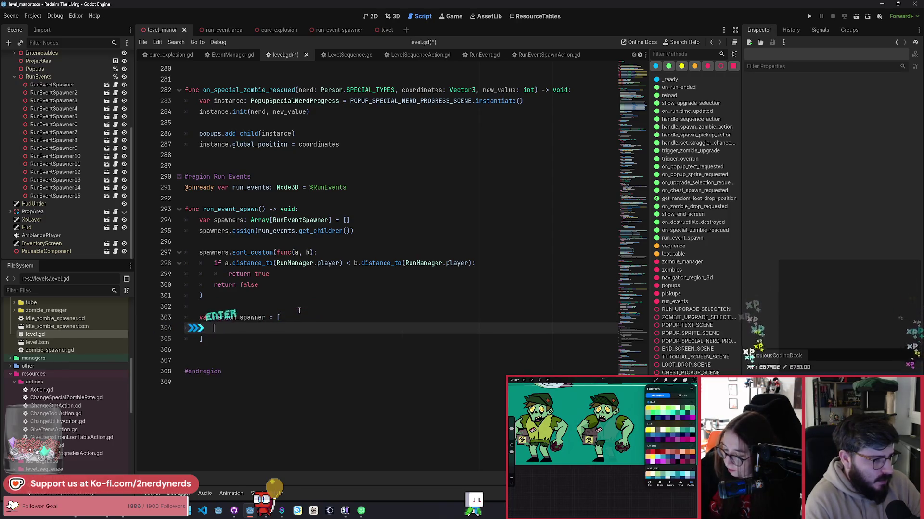
pyautogui.hotkey('ctrl', 'z')
pyautogui.write('pa]')
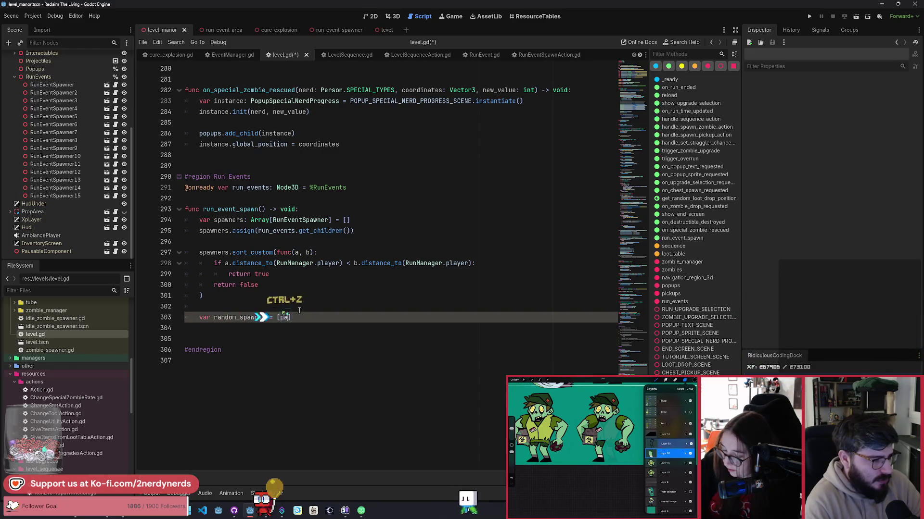
pyautogui.press('BackSpace')
pyautogui.press('BackSpace')
pyautogui.write('spawners.')
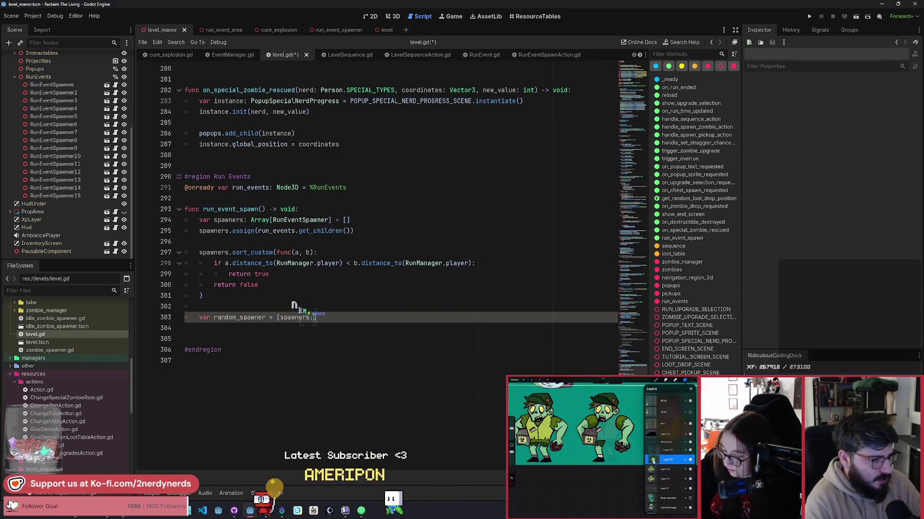
pyautogui.press('BackSpace')
pyautogui.write('[0]')
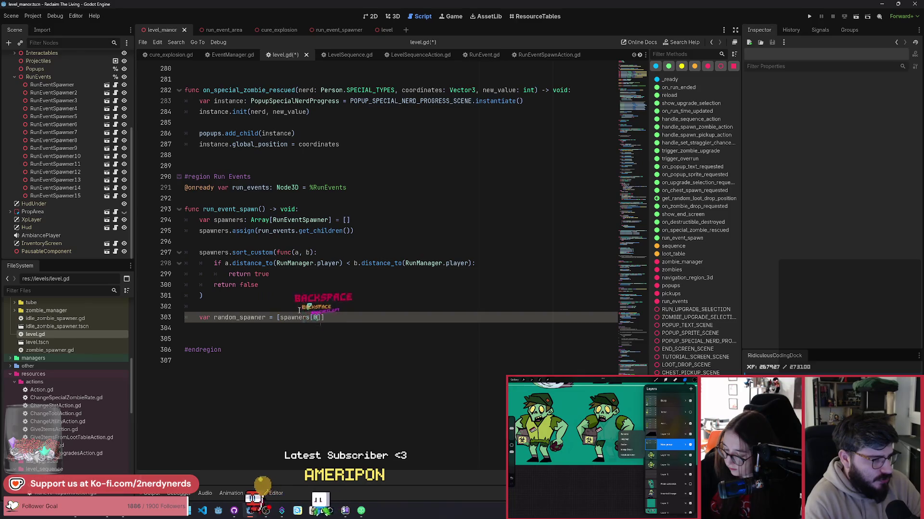
# Fill the array with the three nearest spawners and choose one with pick_random().
pyautogui.hotkey('ctrl', 'shift', 'Left')
pyautogui.hotkey('ctrl', 'shift', 'Left')
pyautogui.hotkey('ctrl', 'shift', 'Left')
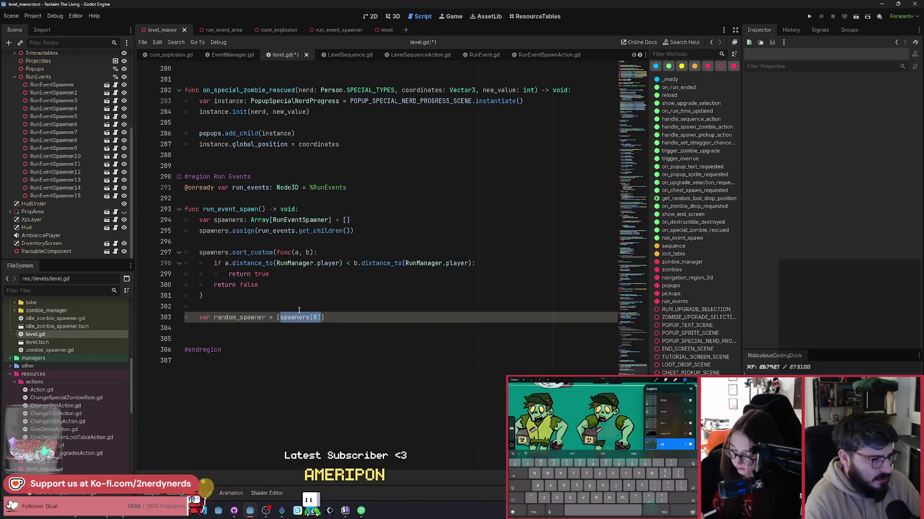
pyautogui.hotkey('ctrl', 'v')
pyautogui.write(',. spawners[')
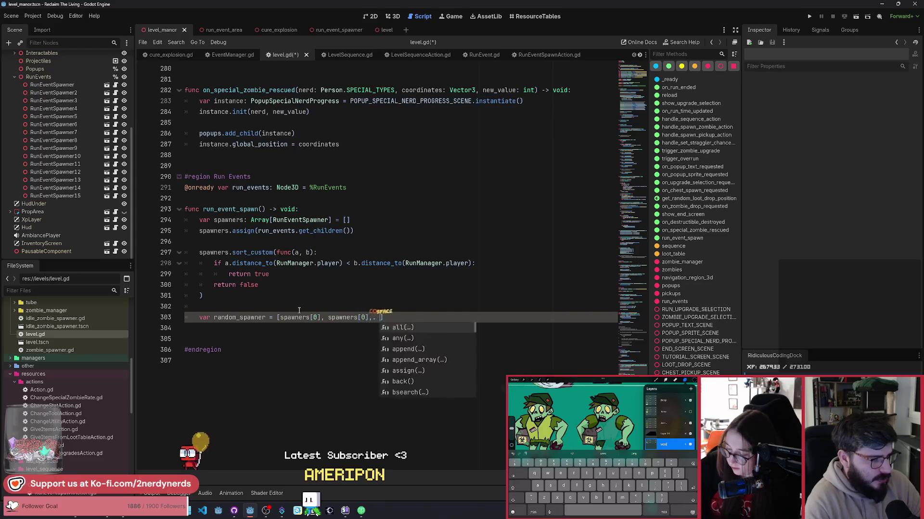
pyautogui.press('BackSpace')
pyautogui.press('BackSpace')
pyautogui.press('BackSpace')
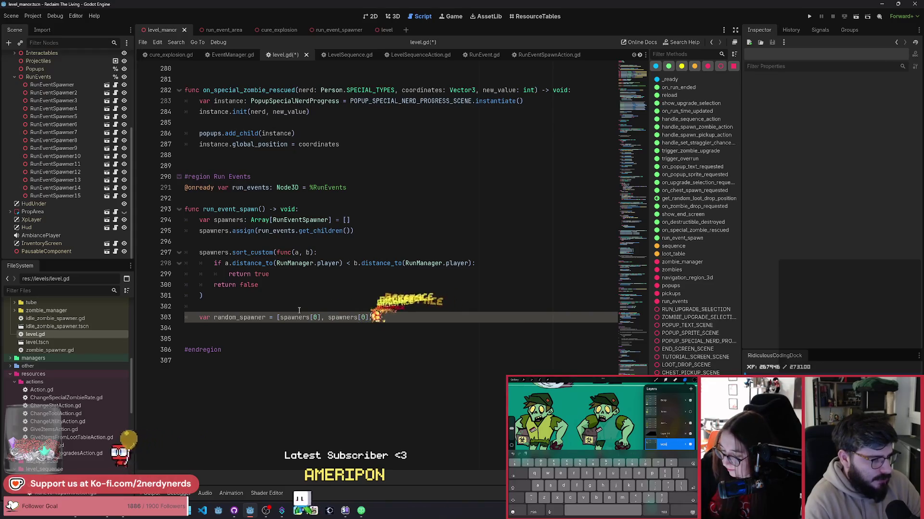
pyautogui.hotkey('ctrl', 'v')
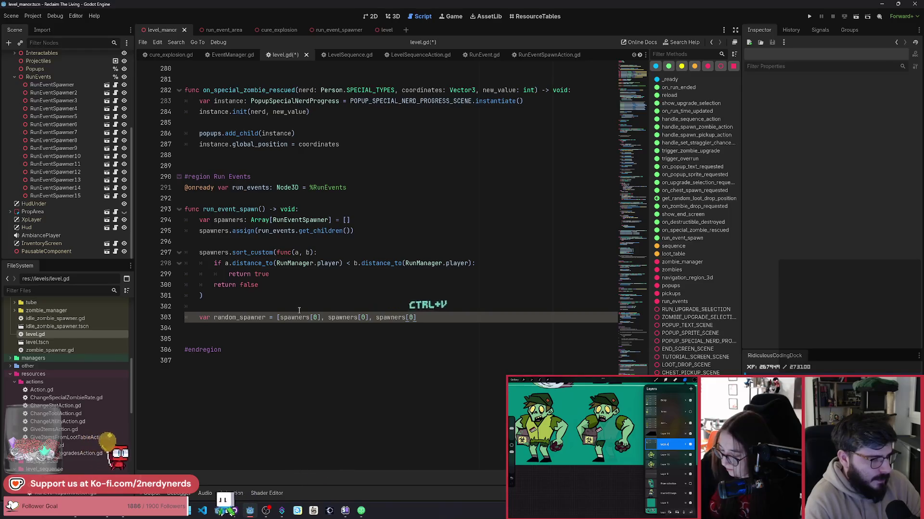
pyautogui.press('Left')
pyautogui.press('Left')
pyautogui.press('Left')
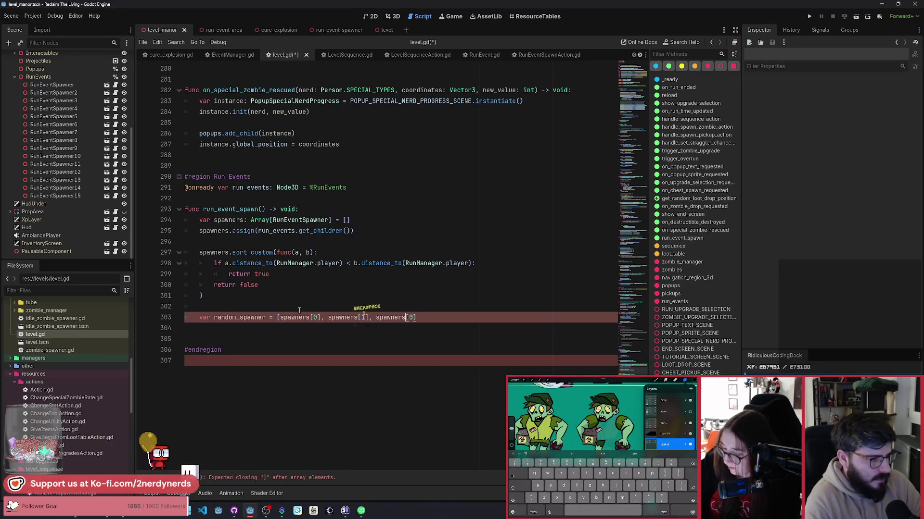
pyautogui.write(']')
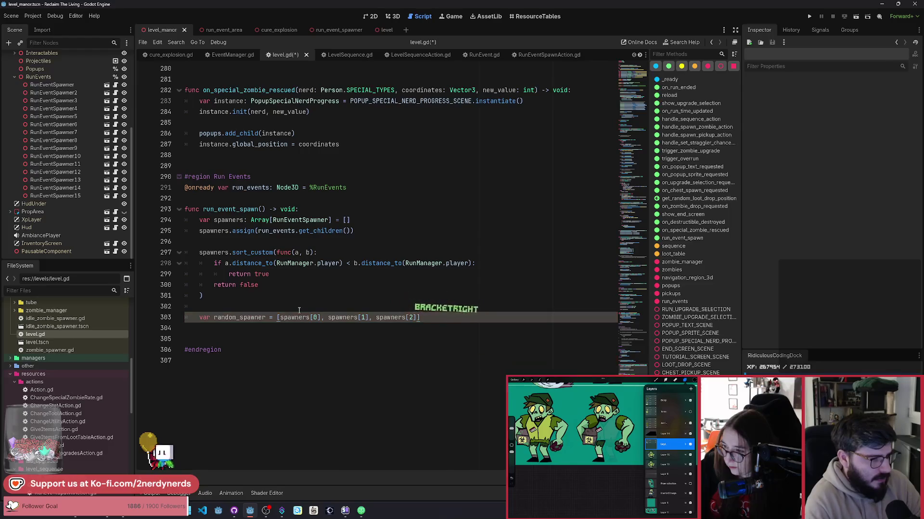
pyautogui.write('.pi')
pyautogui.press('Return')
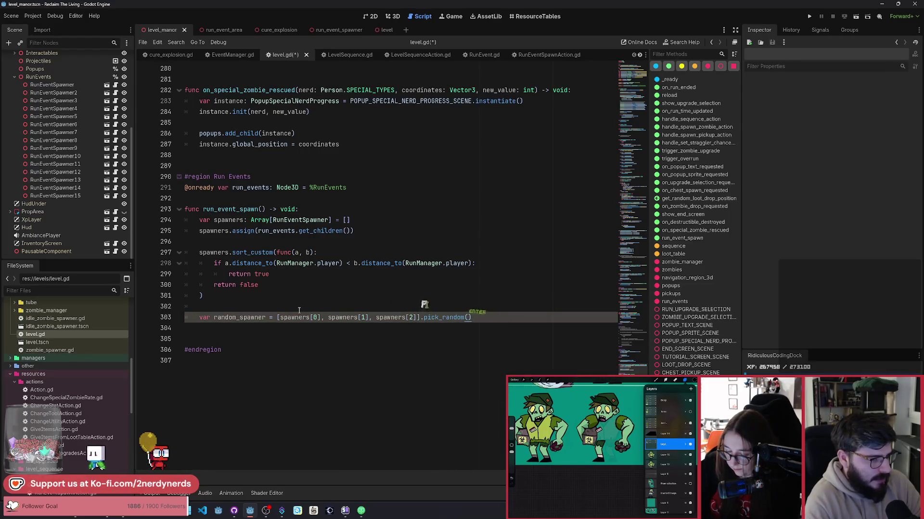
pyautogui.press('Return')
pyautogui.press('Return')
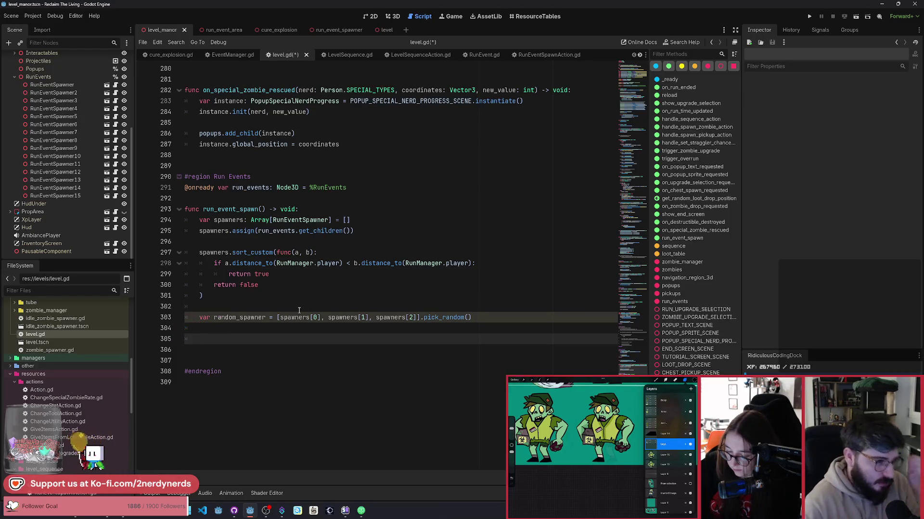
# Call spawn() on random_spawner on the line below.
pyautogui.doubleClick(252, 255)
pyautogui.click(255, 337)
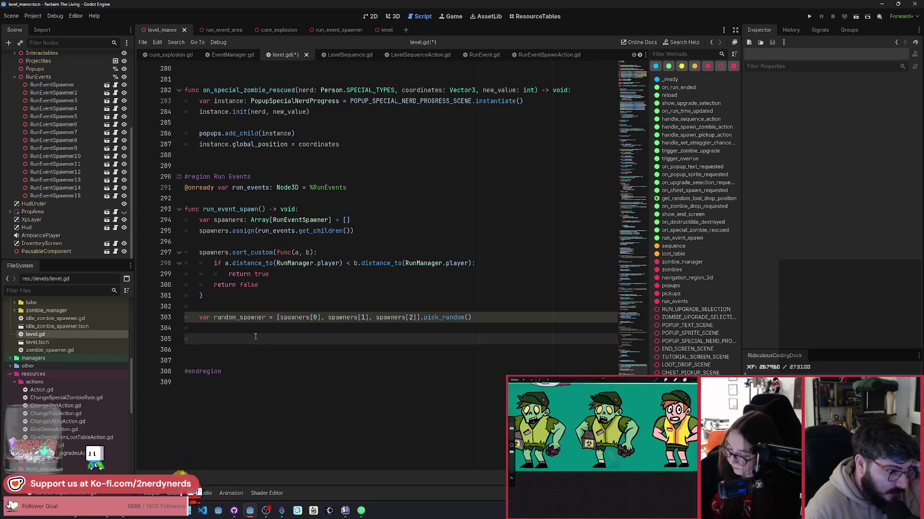
pyautogui.write('random')
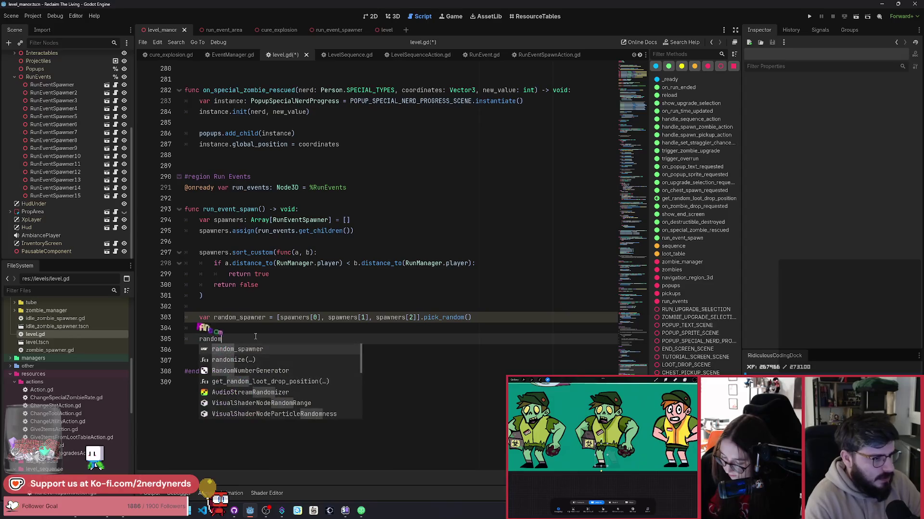
pyautogui.press('Return')
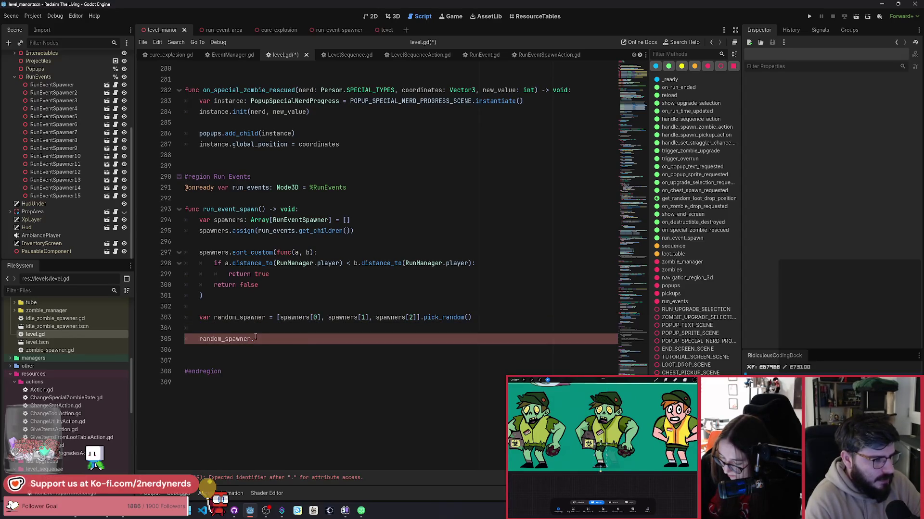
pyautogui.write('spawn(')
# Type random_spawner as RunEventSpawner, fix the spawn() call on line 305, and save.
pyautogui.press('Up')
pyautogui.press('Up')
pyautogui.press('Left')
pyautogui.press('Left')
pyautogui.press('Left')
pyautogui.write(': R')
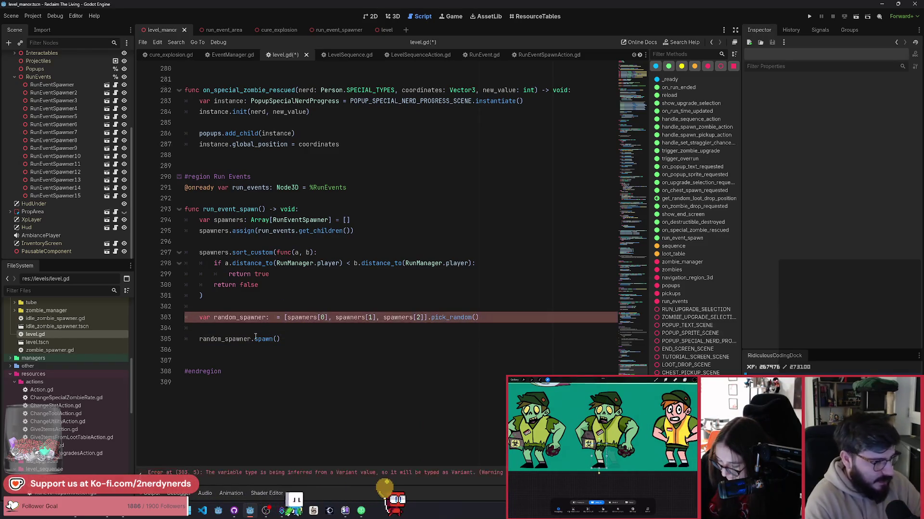
pyautogui.write('unE')
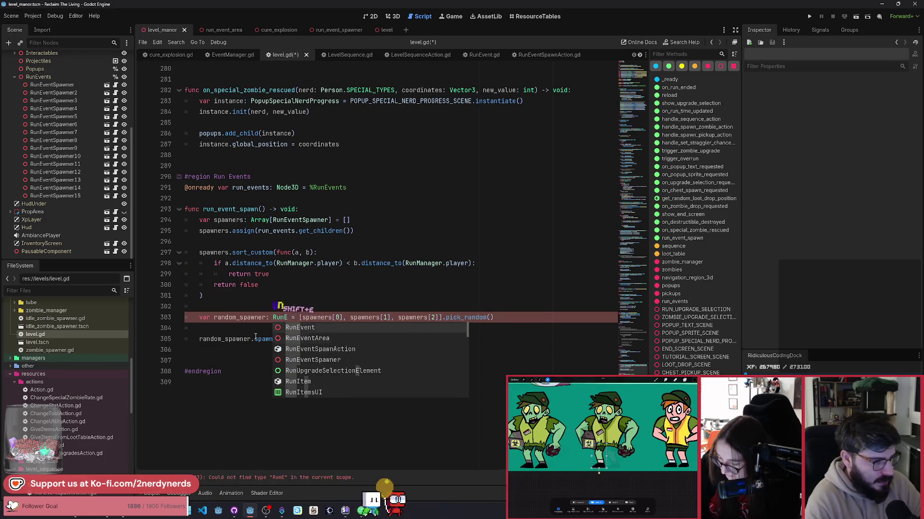
pyautogui.press('Return')
pyautogui.click(255, 339)
pyautogui.press('BackSpace')
pyautogui.write('.sp')
pyautogui.press('Return')
pyautogui.hotkey('ctrl', 's')
pyautogui.moveTo(256, 336)
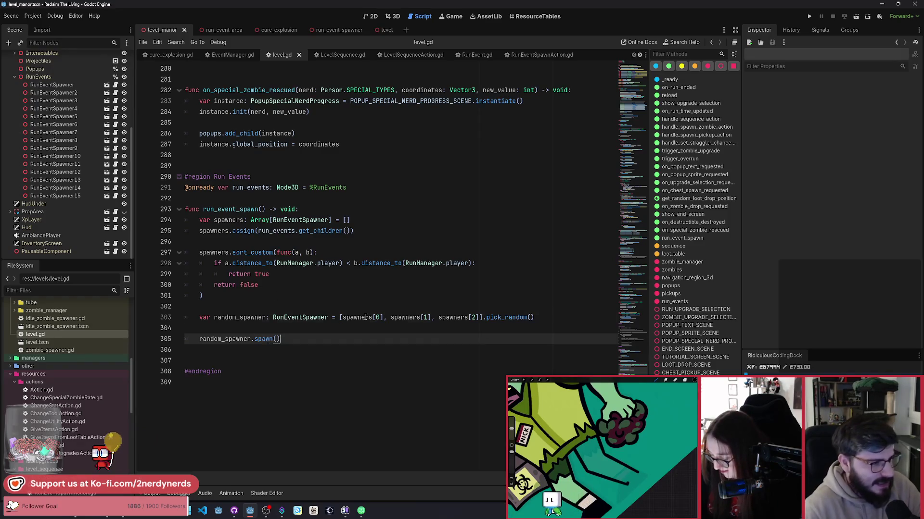
pyautogui.press('Up')
pyautogui.press('Up')
pyautogui.press('Up')
pyautogui.click(311, 318)
pyautogui.scroll(-1, 319, 351)
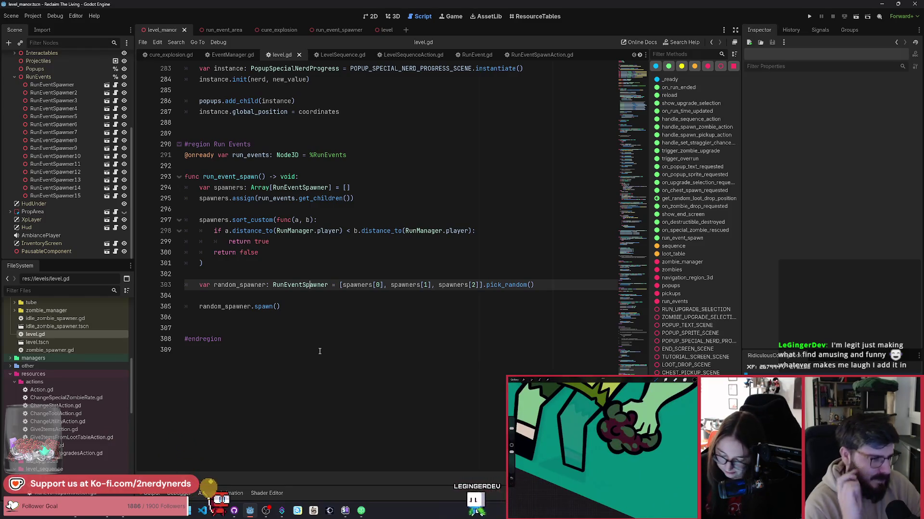
pyautogui.click(328, 310)
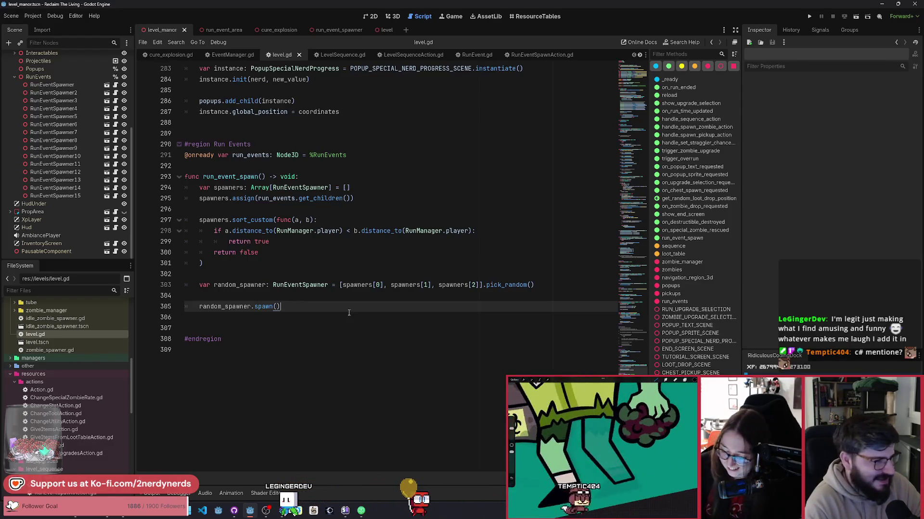
pyautogui.press('Up')
pyautogui.press('Up')
pyautogui.press('Up')
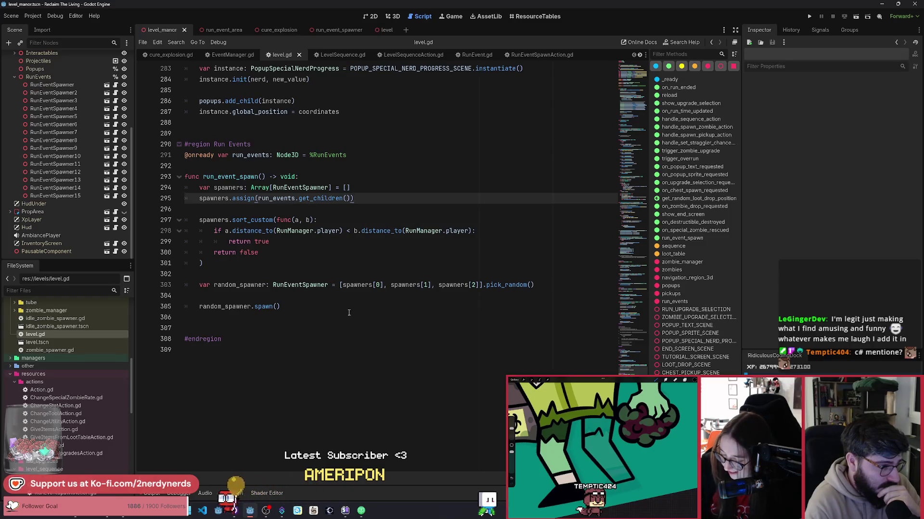
pyautogui.press('Return')
pyautogui.press('Return')
pyautogui.write('spawners.fil')
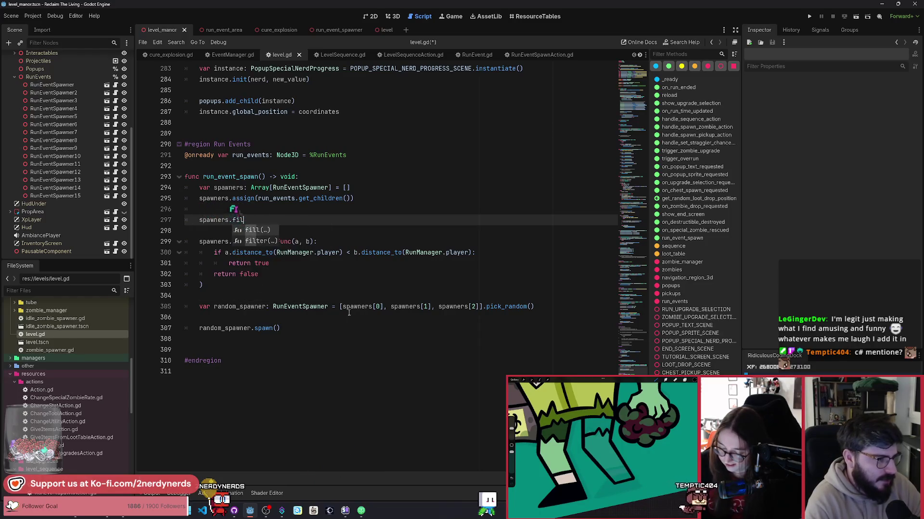
# Declare var free_spawners = spawners.filter(), checking the Array filter documentation.
pyautogui.press('Return')
pyautogui.keyDown('ctrl'); pyautogui.click(305, 220); pyautogui.keyUp('ctrl')
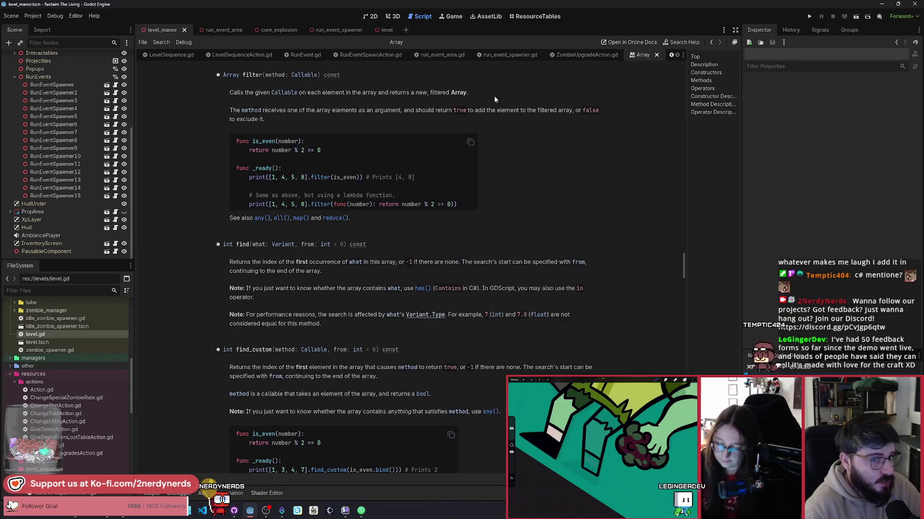
pyautogui.click(656, 55)
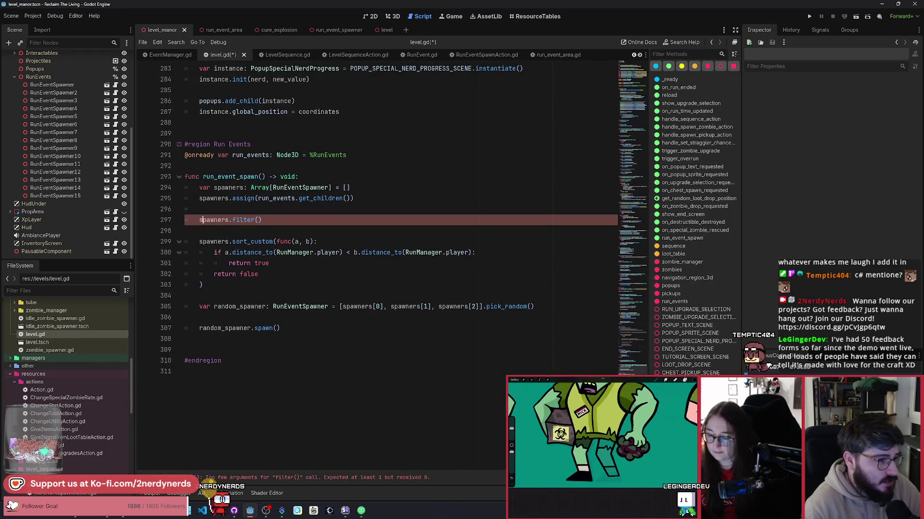
pyautogui.write('var')
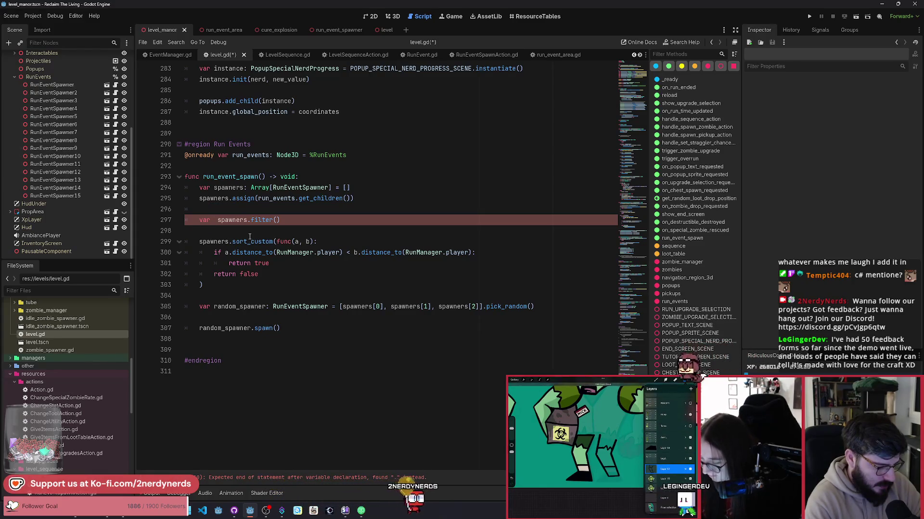
pyautogui.write('free_spaw')
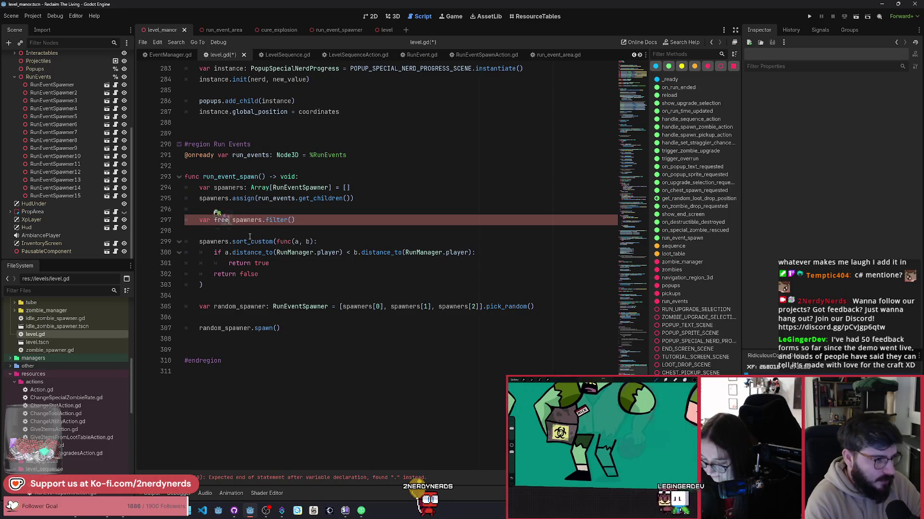
pyautogui.write('ne spawner')
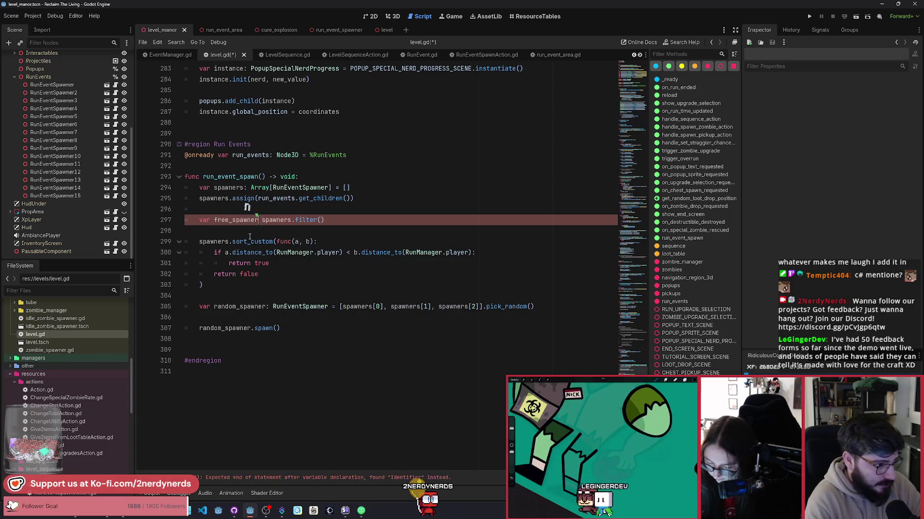
pyautogui.press('BackSpace')
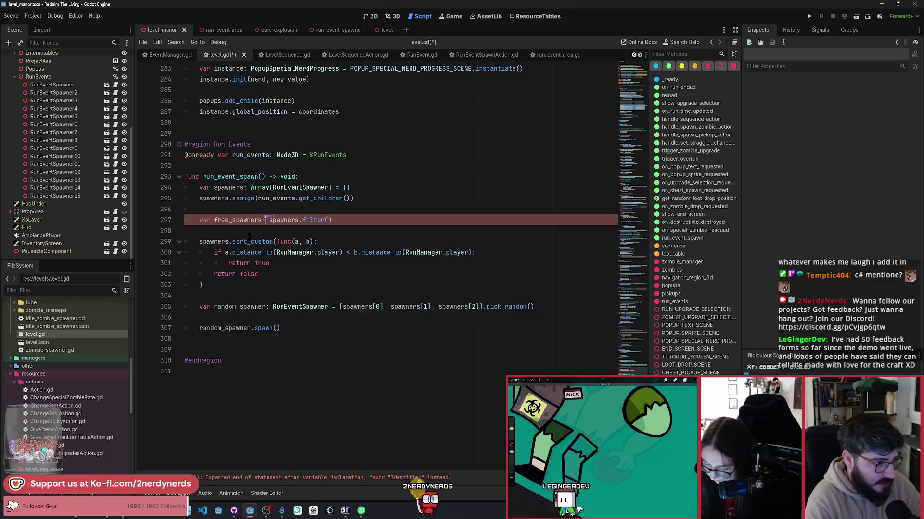
pyautogui.press('Delete')
pyautogui.press('End')
pyautogui.press('Left')
# Give the filter a func(spawner: RunEventSpawner) lambda returning spawner.can_spawn, and save.
pyautogui.write('fun')
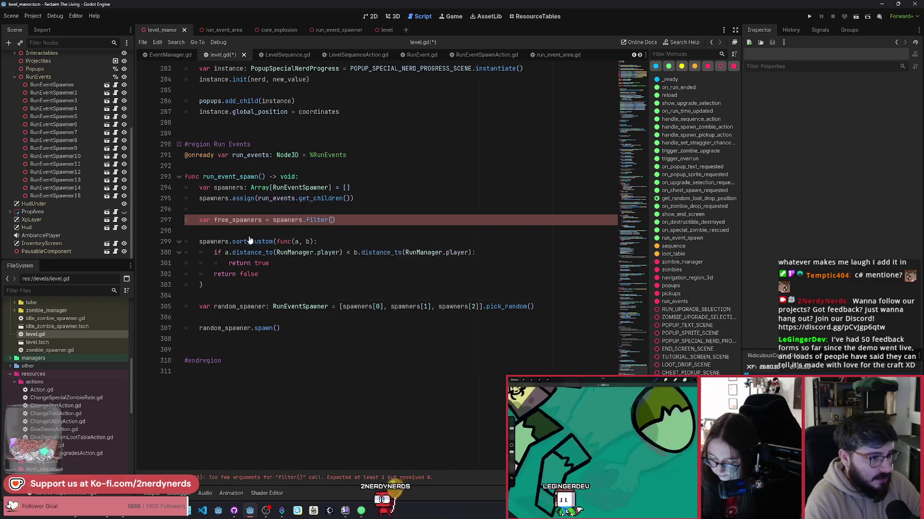
pyautogui.write('c(spawner: RunEventSpawner')
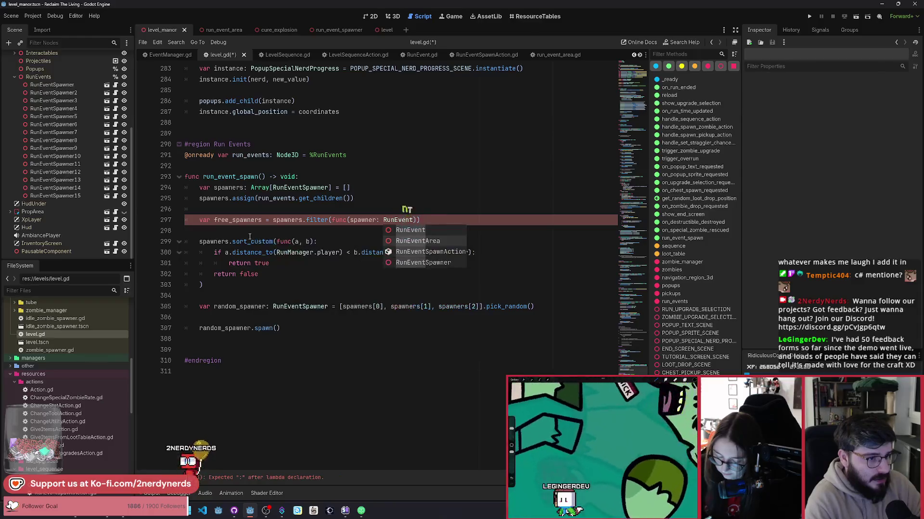
pyautogui.write('):')
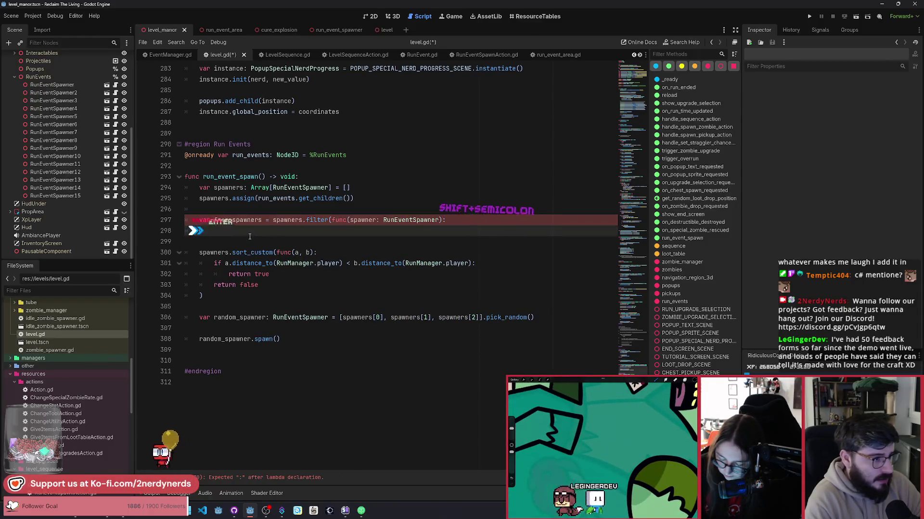
pyautogui.press('Return')
pyautogui.press('Tab')
pyautogui.write('re')
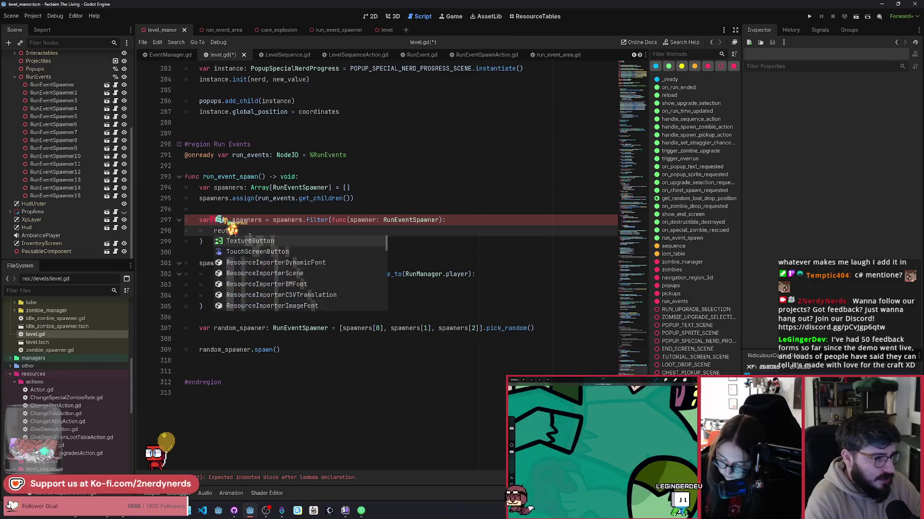
pyautogui.write('turn spaw')
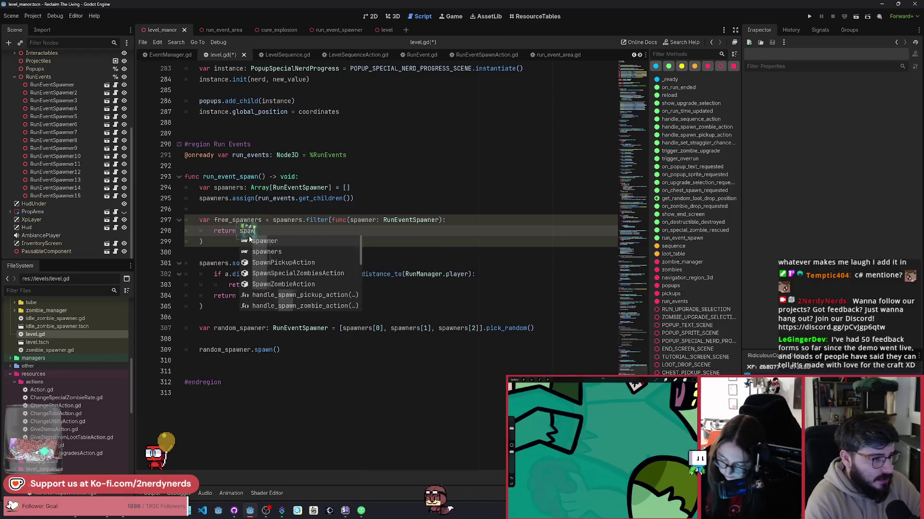
pyautogui.press('Return')
pyautogui.write('.can_')
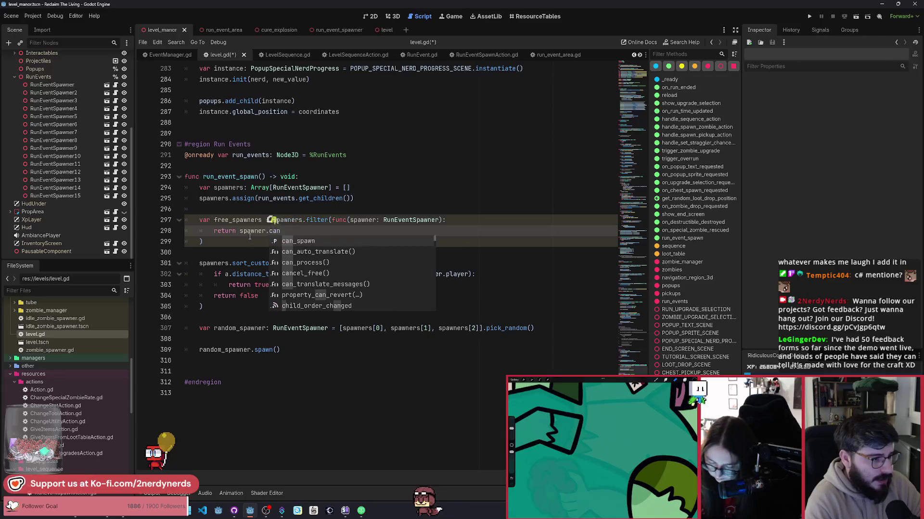
pyautogui.press('Return')
pyautogui.hotkey('ctrl', 's')
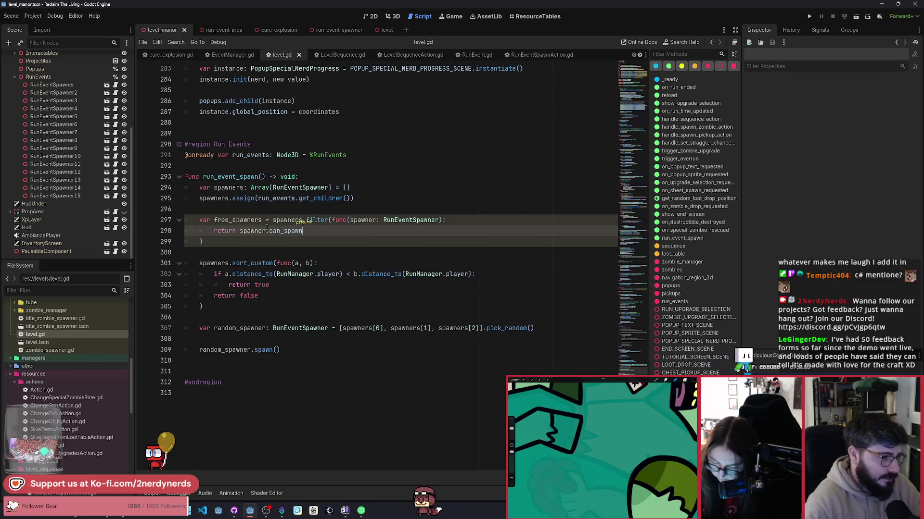
# Use free_spawners in the sort and all three pick_random entries, save, and trim blank lines.
pyautogui.doubleClick(239, 219)
pyautogui.hotkey('ctrl', 'c')
pyautogui.doubleClick(212, 264)
pyautogui.hotkey('ctrl', 'v')
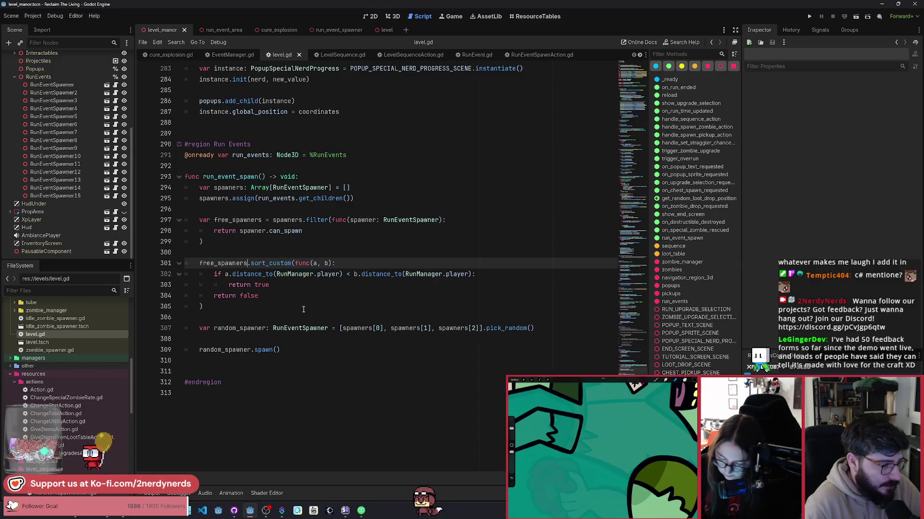
pyautogui.doubleClick(356, 328)
pyautogui.hotkey('ctrl', 'v')
pyautogui.doubleClick(424, 328)
pyautogui.hotkey('ctrl', 'v')
pyautogui.doubleClick(489, 328)
pyautogui.hotkey('ctrl', 'v')
pyautogui.hotkey('ctrl', 's')
pyautogui.click(354, 351)
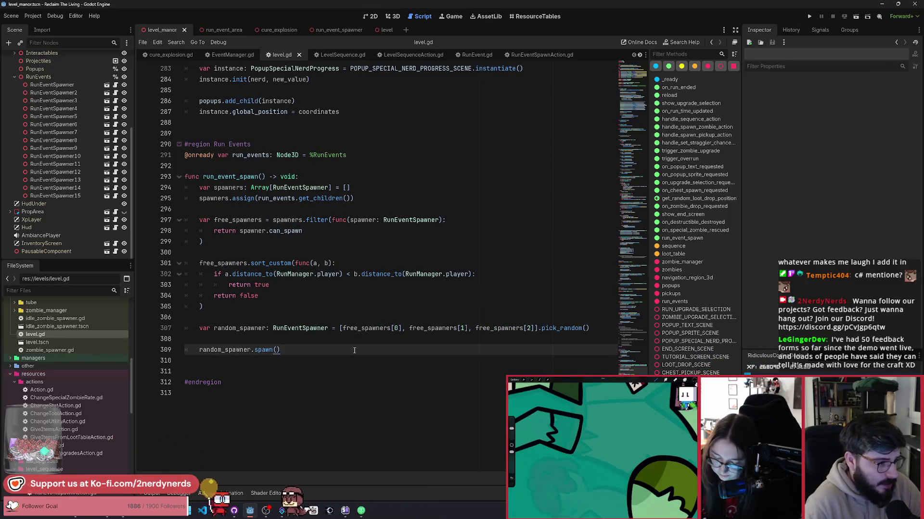
pyautogui.press('Delete')
pyautogui.press('Delete')
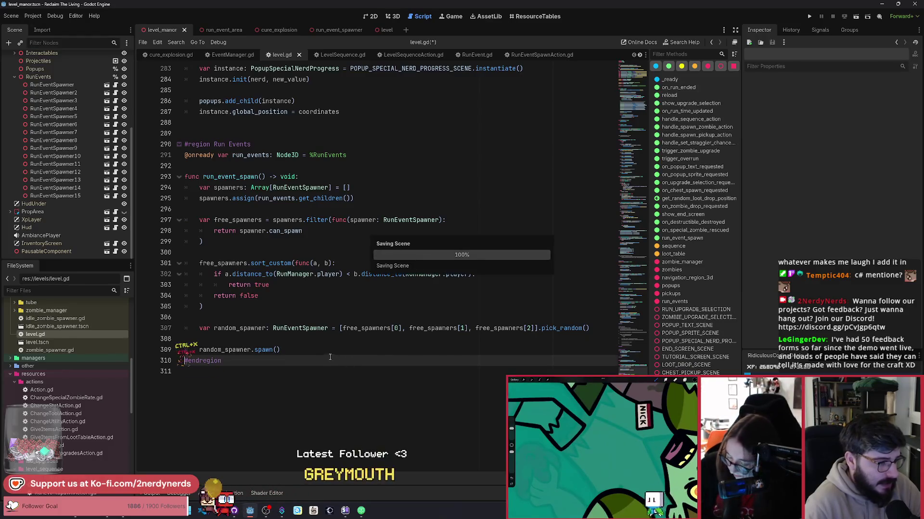
# Save level.gd, run the current scene, dismiss the Ferret Manor welcome dialog, and enable God Mode.
pyautogui.click(339, 350)
pyautogui.hotkey('ctrl', 's')
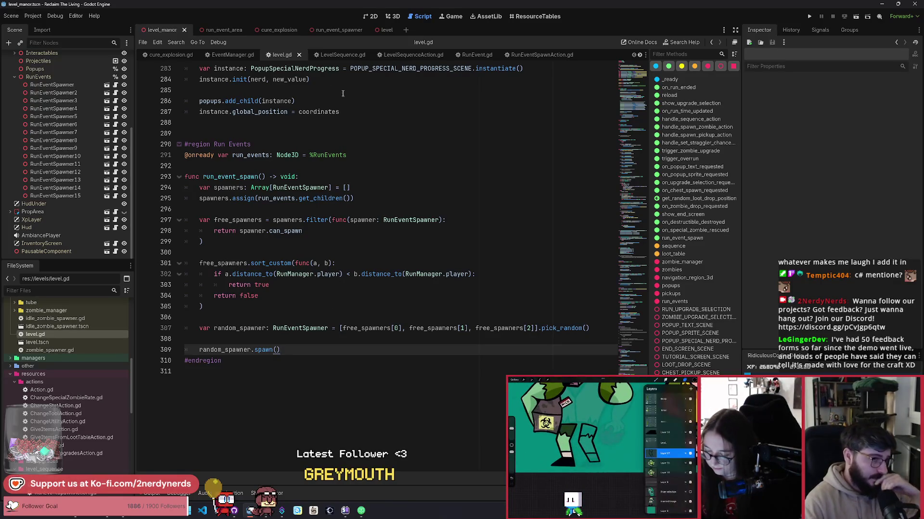
pyautogui.click(855, 19)
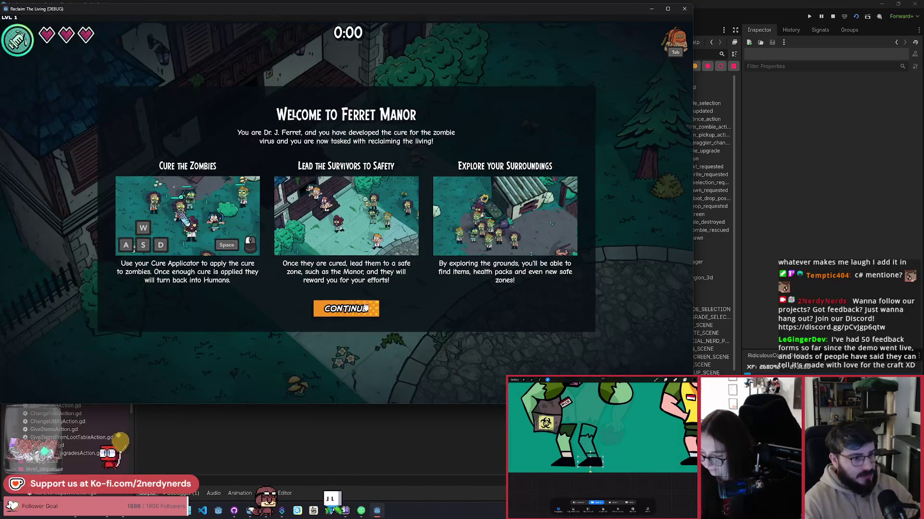
pyautogui.click(346, 307)
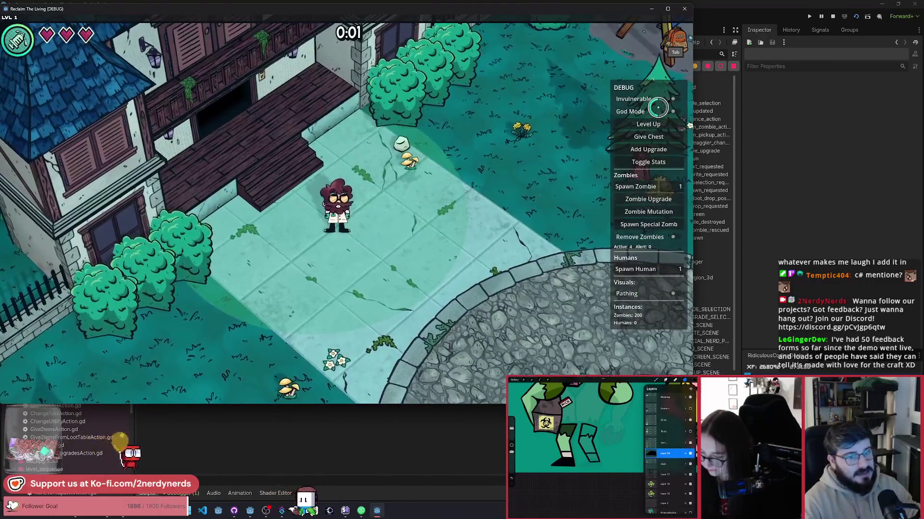
pyautogui.click(674, 112)
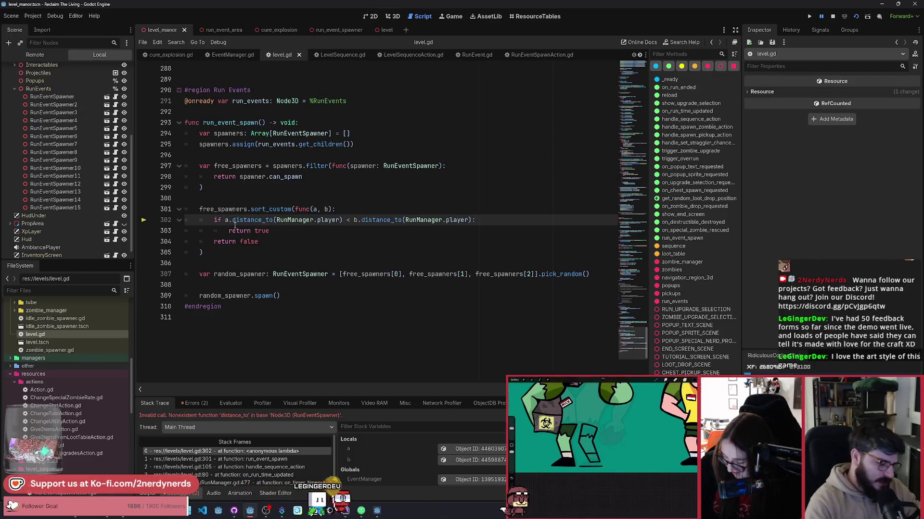
# Compare a.global_position against RunManager.player.global_position in the sort lambda.
pyautogui.write('globa')
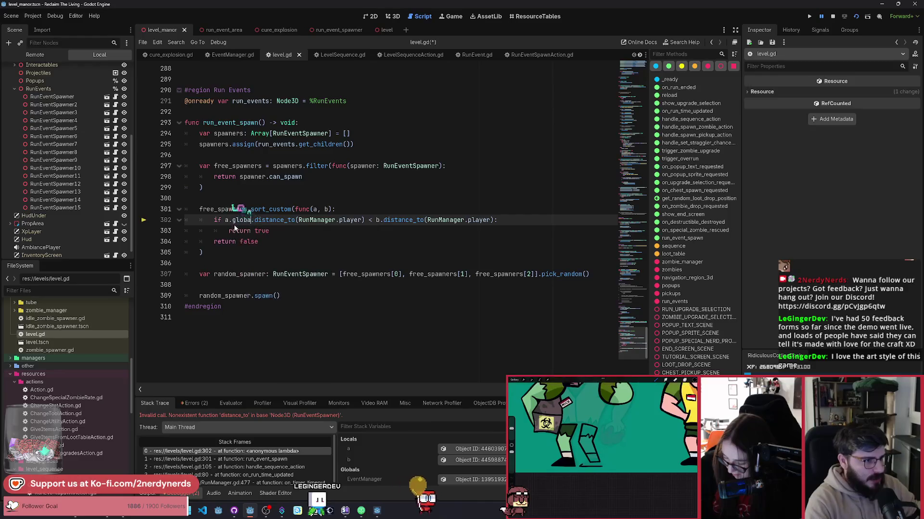
pyautogui.write('l_po')
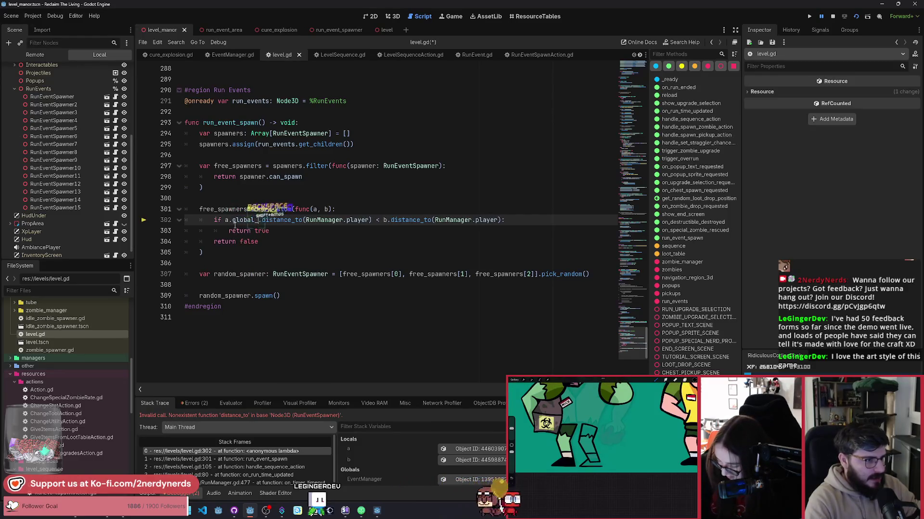
pyautogui.write('sitio')
pyautogui.hotkey('ctrl', 'Right')
pyautogui.hotkey('ctrl', 'Right')
pyautogui.hotkey('ctrl', 'Right')
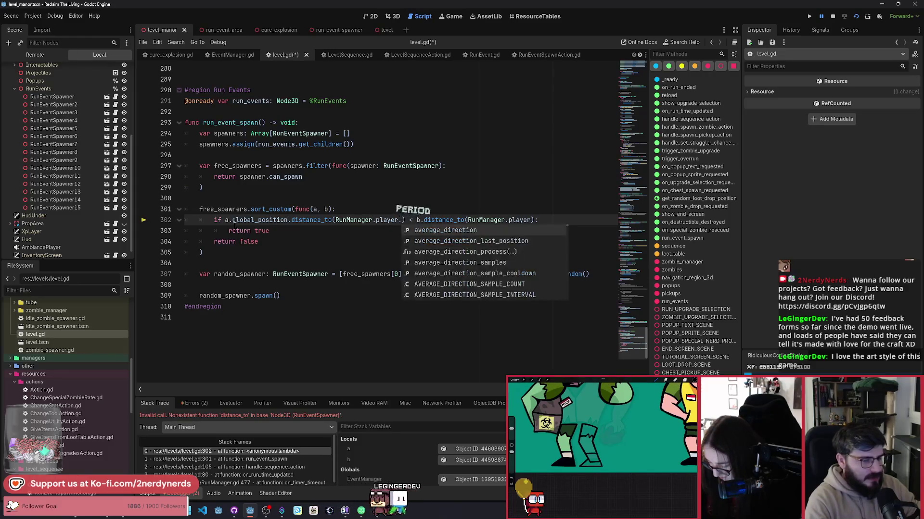
pyautogui.write('global')
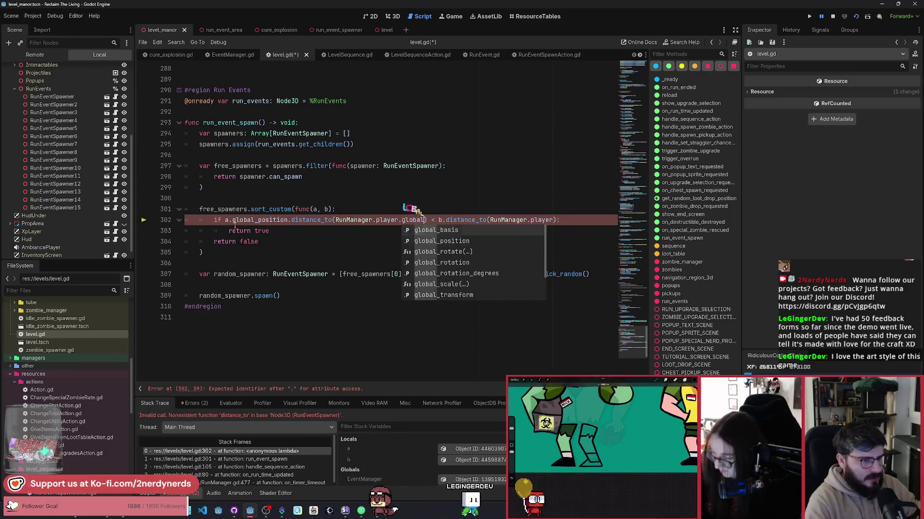
pyautogui.press('Return')
# Insert a new line under the sort header and begin declaring var a_dist.
pyautogui.click(222, 220)
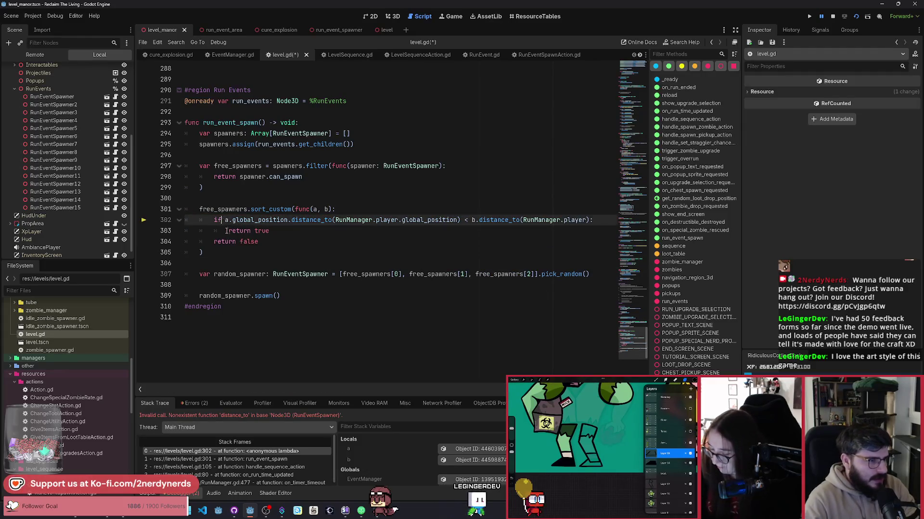
pyautogui.write('(')
pyautogui.press('Return')
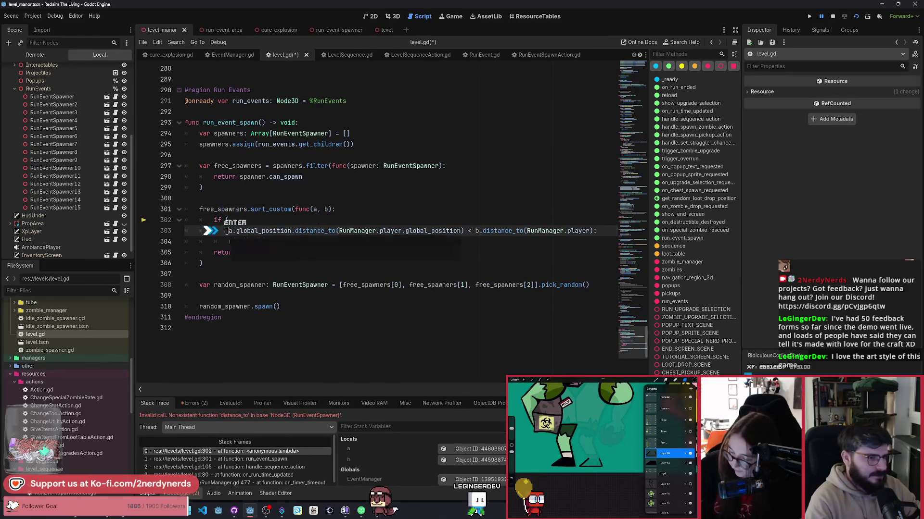
pyautogui.hotkey('ctrl', 'z')
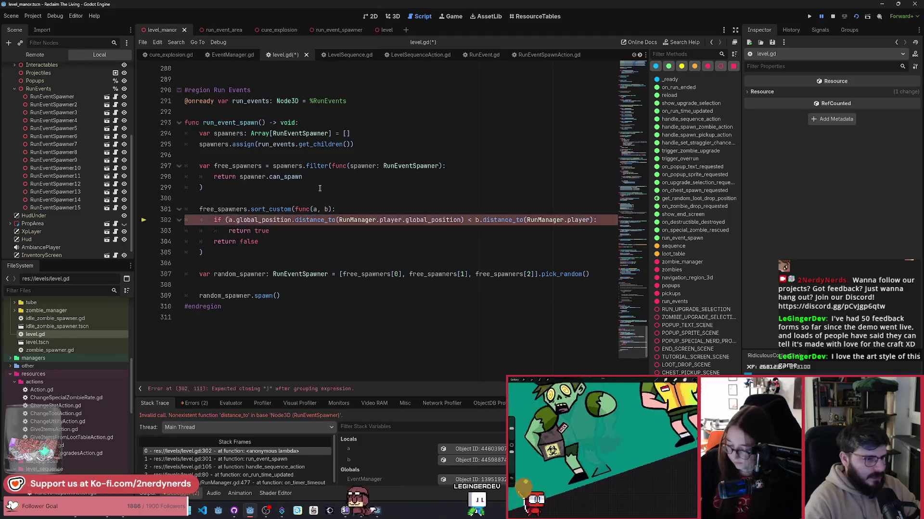
pyautogui.click(388, 213)
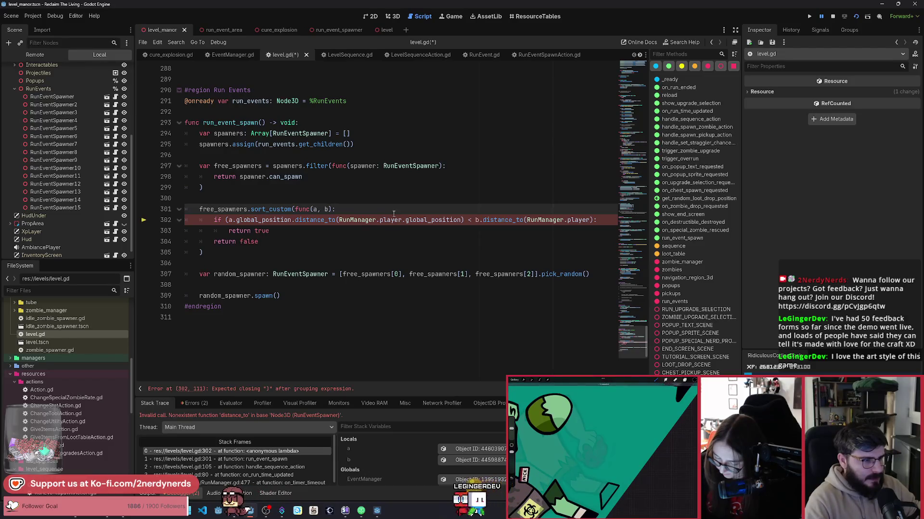
pyautogui.press('Return')
pyautogui.write('var a_')
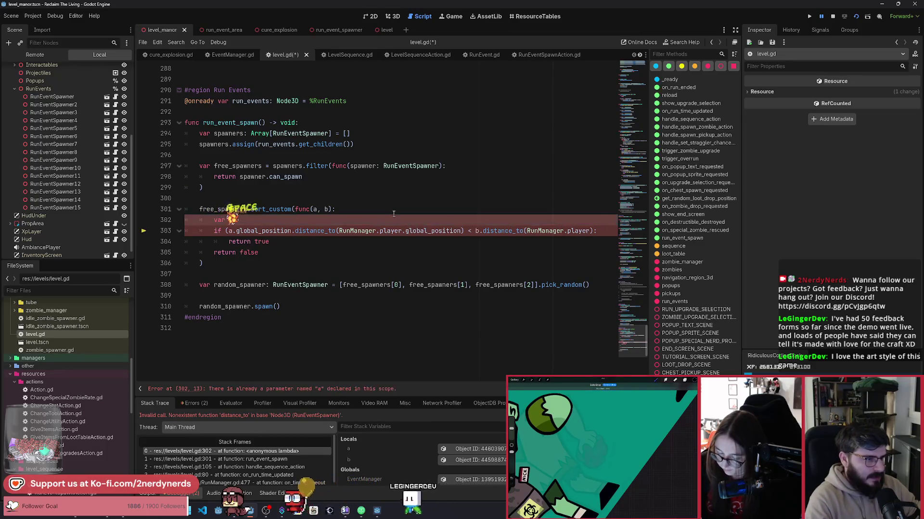
pyautogui.write('distance:')
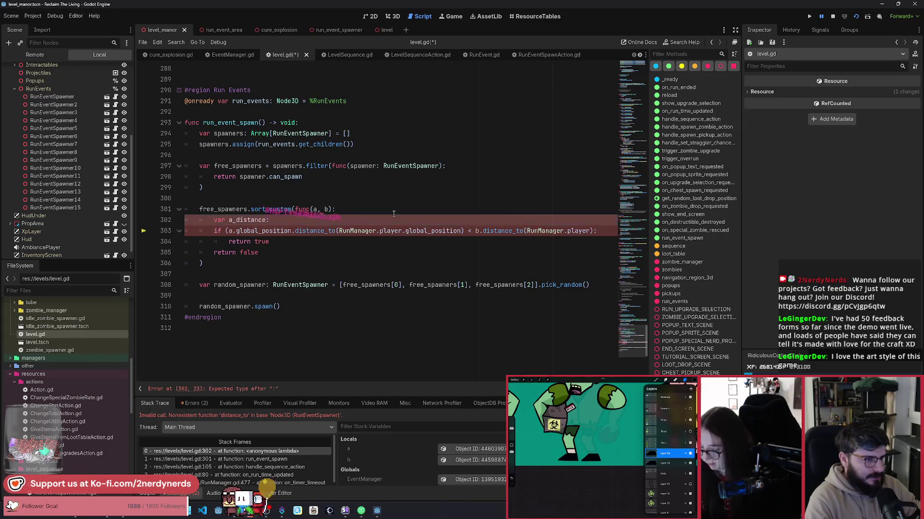
# Move the first spawner's distance expression into the a_distance float declaration on line 302.
pyautogui.moveTo(464, 231)
pyautogui.mouseDown()
pyautogui.moveTo(597, 231)
pyautogui.moveTo(240, 234)
pyautogui.mouseUp()
pyautogui.hotkey('ctrl', 'x')
pyautogui.hotkey('ctrl', 'shift', 'd')
pyautogui.click(312, 231)
pyautogui.hotkey('ctrl', 'z')
pyautogui.hotkey('ctrl', 'z')
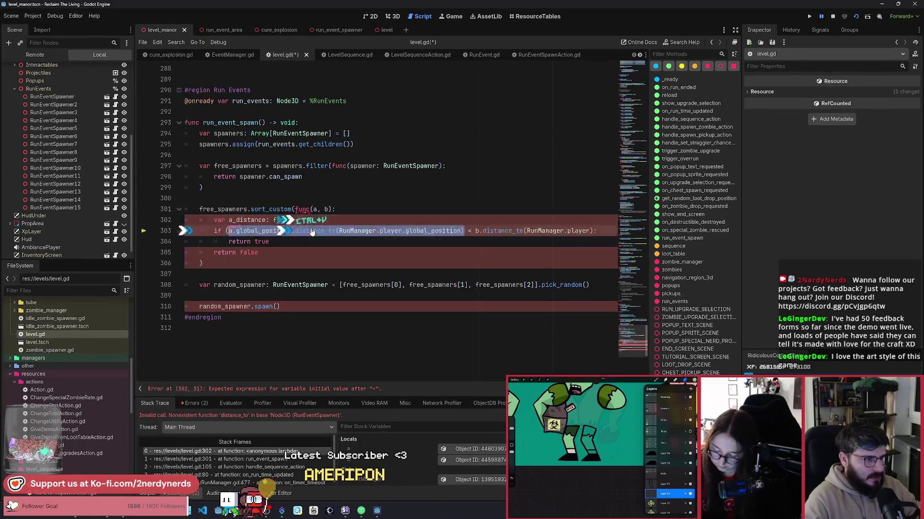
pyautogui.hotkey('ctrl', 'x')
pyautogui.click(301, 220)
pyautogui.hotkey('ctrl', 'v')
# Duplicate that line as b_distance, measuring from b.global_position.
pyautogui.hotkey('ctrl', 'shift', 'd')
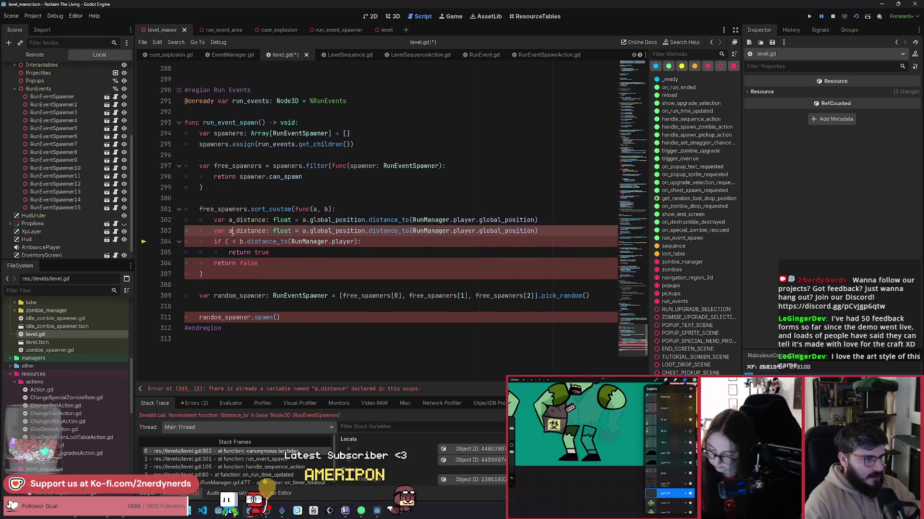
pyautogui.click(233, 232)
pyautogui.press('BackSpace')
pyautogui.write('b')
pyautogui.click(306, 231)
pyautogui.press('BackSpace')
pyautogui.write('b')
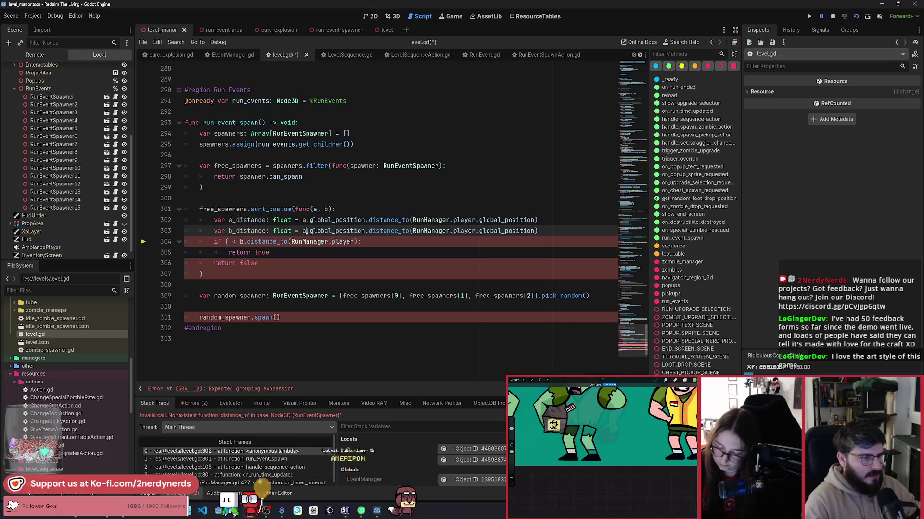
pyautogui.click(442, 231)
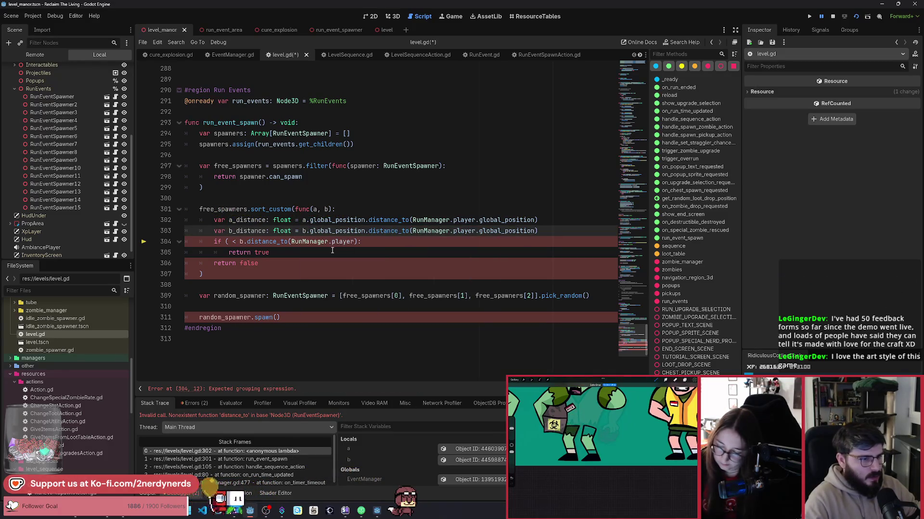
# Rewrite the sort condition to compare a_distance < b_distance.
pyautogui.moveTo(241, 243); pyautogui.dragTo(355, 243)
pyautogui.hotkey('ctrl', 'v')
pyautogui.click(241, 220)
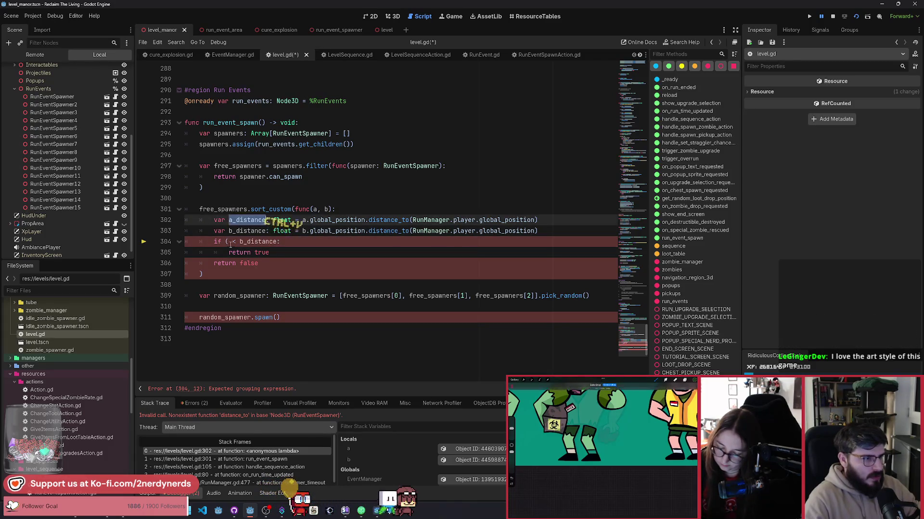
pyautogui.hotkey('ctrl', 'c')
pyautogui.click(230, 243)
pyautogui.hotkey('ctrl', 'v')
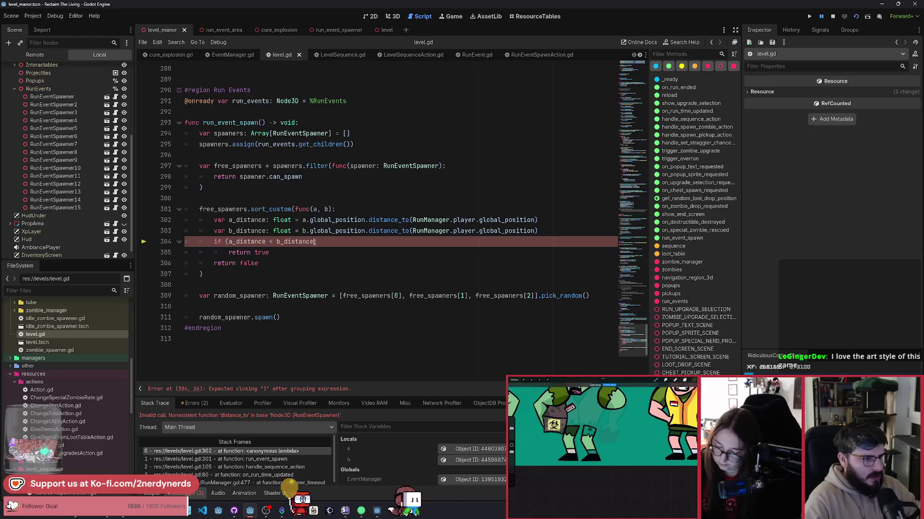
pyautogui.write(')')
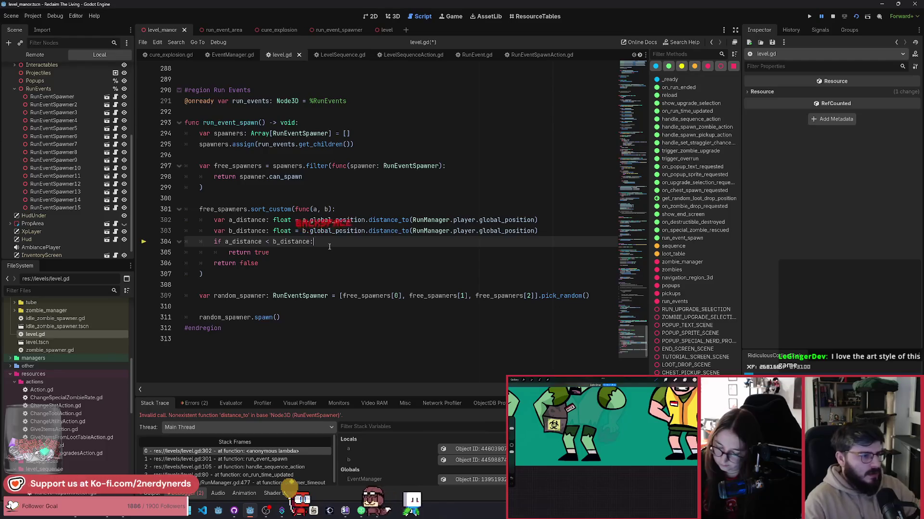
# Add blank lines around the distance variables and return true, save level.gd, and relaunch the game.
pyautogui.click(269, 231)
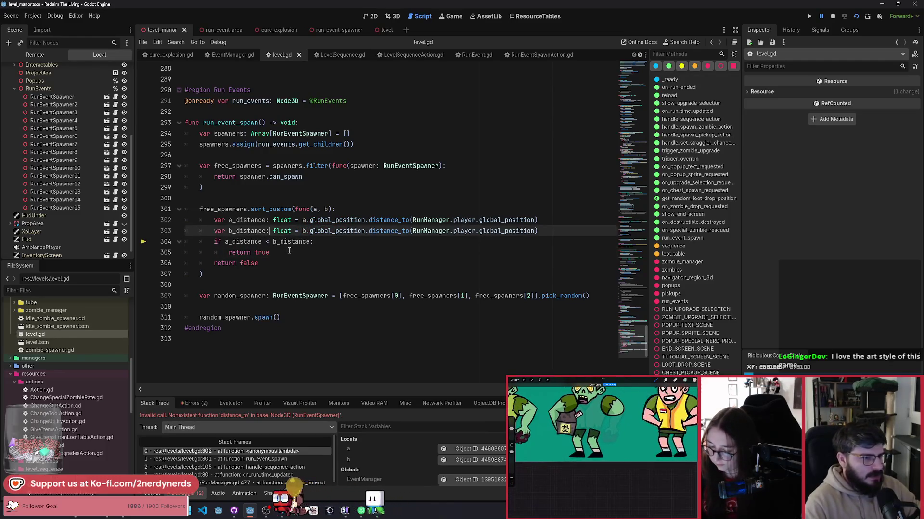
pyautogui.press('End')
pyautogui.press('Return')
pyautogui.click(276, 263)
pyautogui.press('Return')
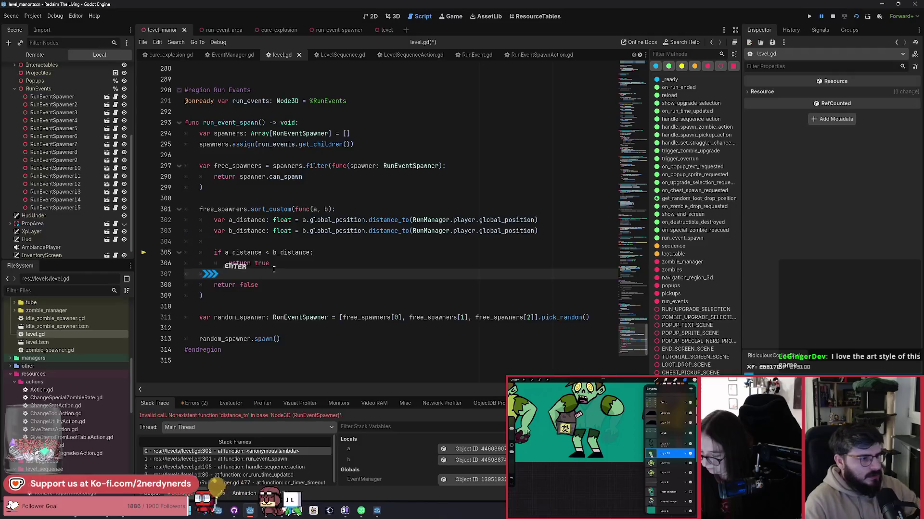
pyautogui.hotkey('ctrl', 's')
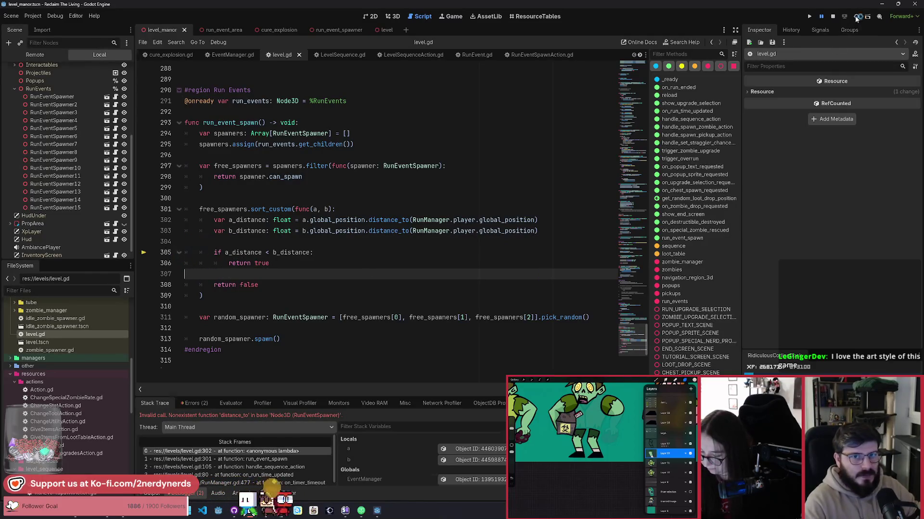
pyautogui.click(857, 17)
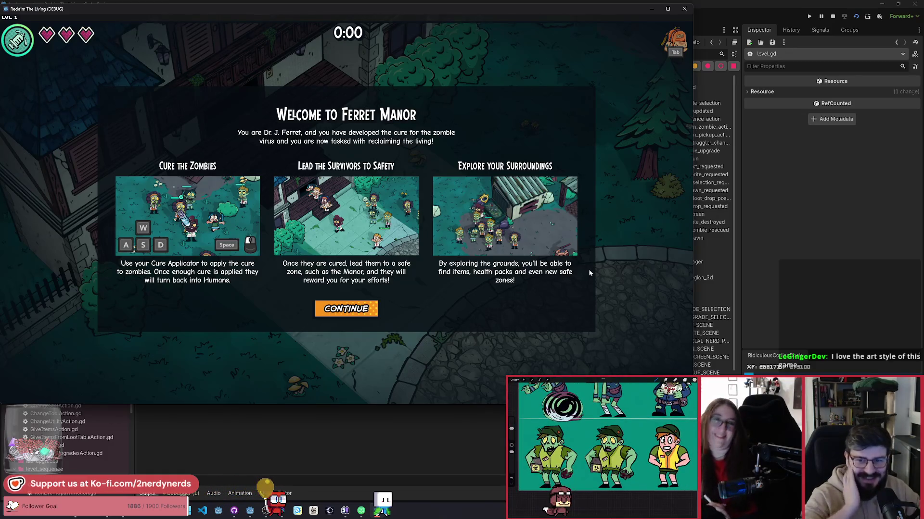
# Start playing past the Ferret Manor welcome screen and enable God Mode in the DEBUG panel.
pyautogui.click(346, 309)
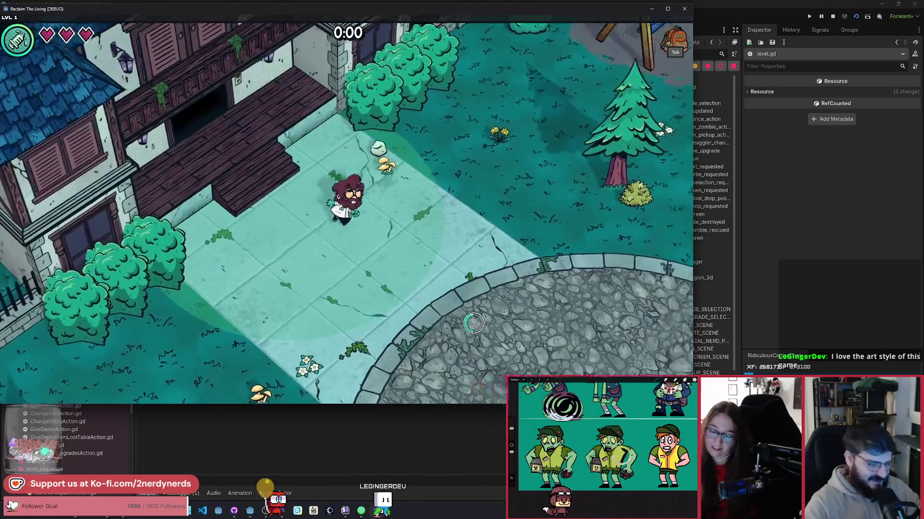
pyautogui.press('d')
pyautogui.press('F1')
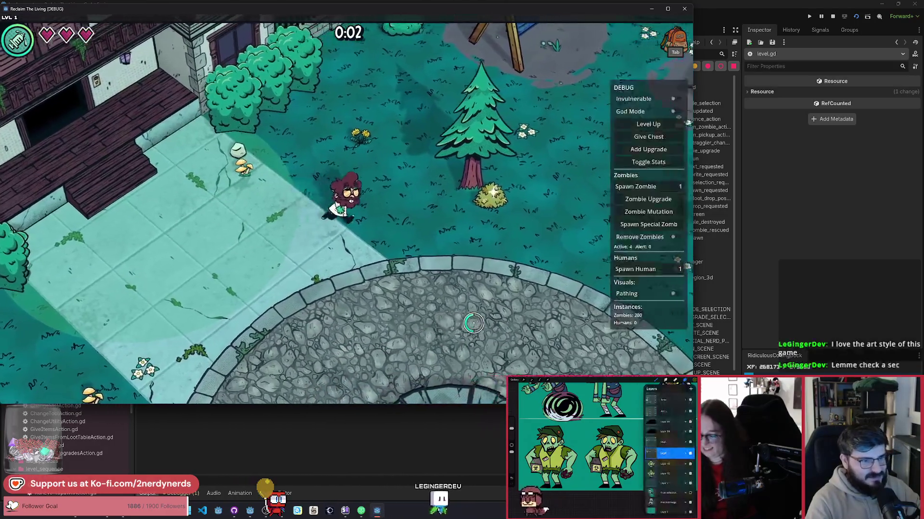
pyautogui.press('d')
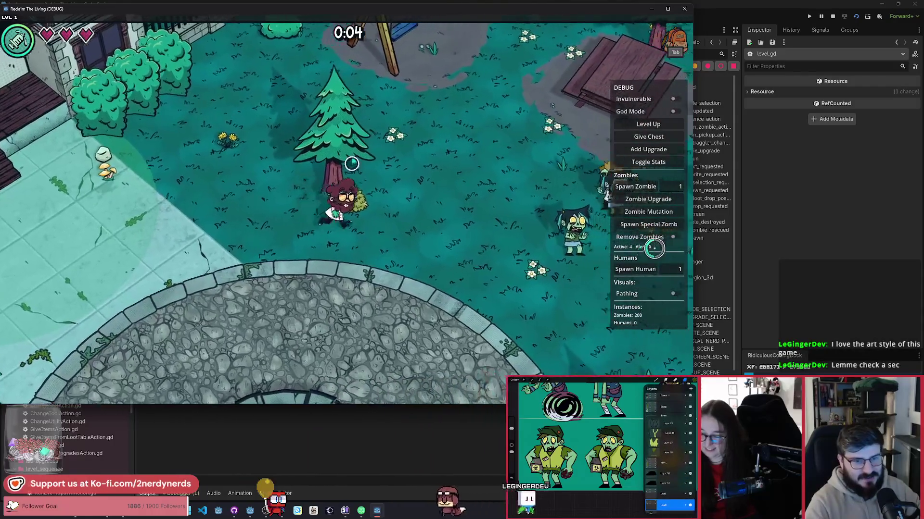
pyautogui.press('a')
pyautogui.press('s')
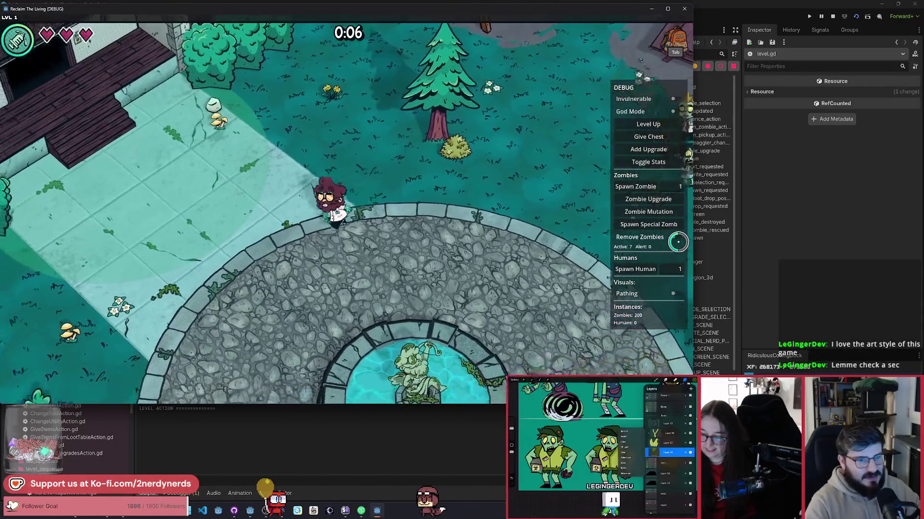
pyautogui.click(674, 112)
# Walk around the plaza, grass, and swings among the zombies, then stop the game with F8.
pyautogui.press('a')
pyautogui.press('s')
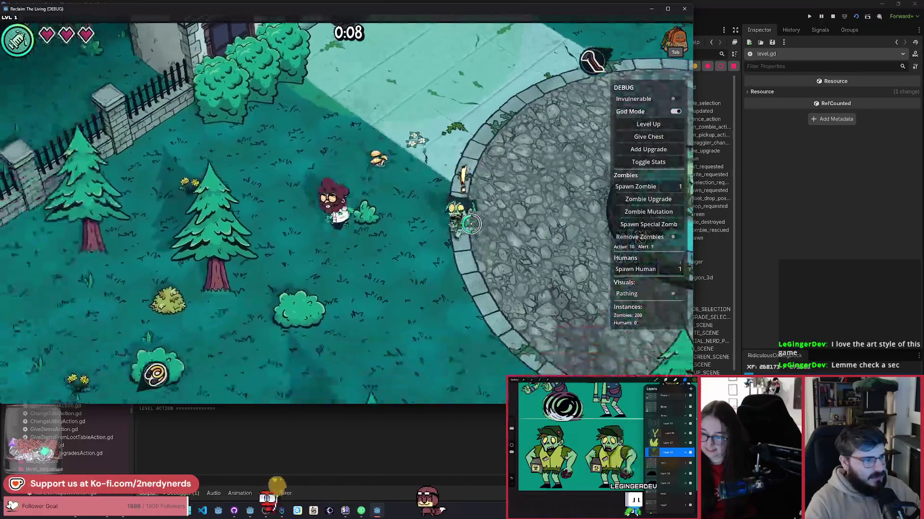
pyautogui.press('d')
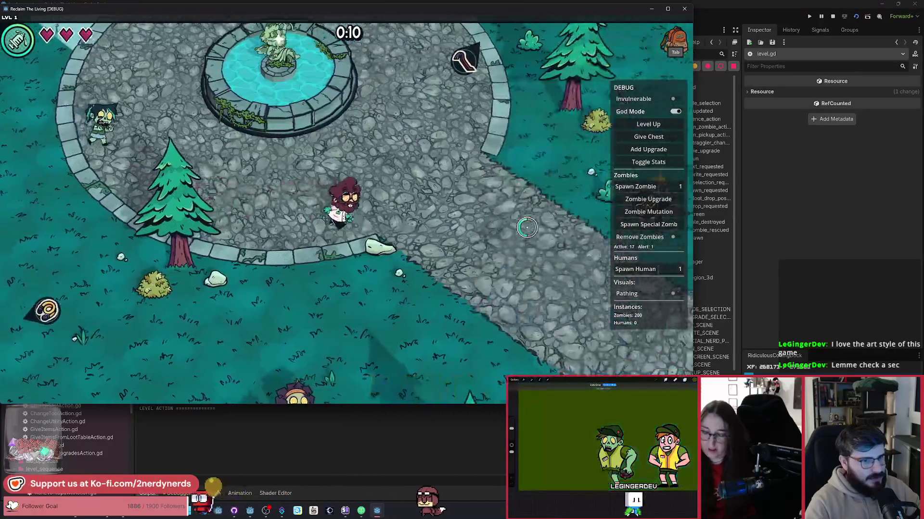
pyautogui.press('d')
pyautogui.press('w')
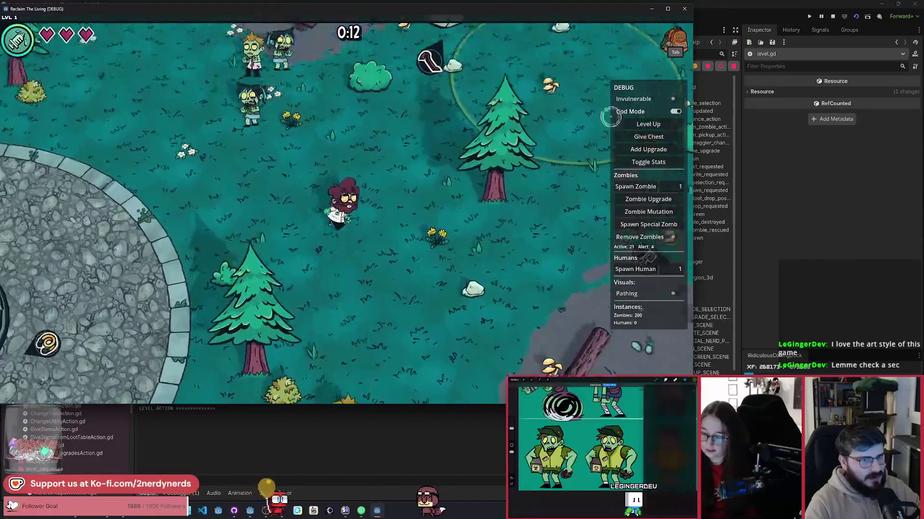
pyautogui.press('d')
pyautogui.press('w')
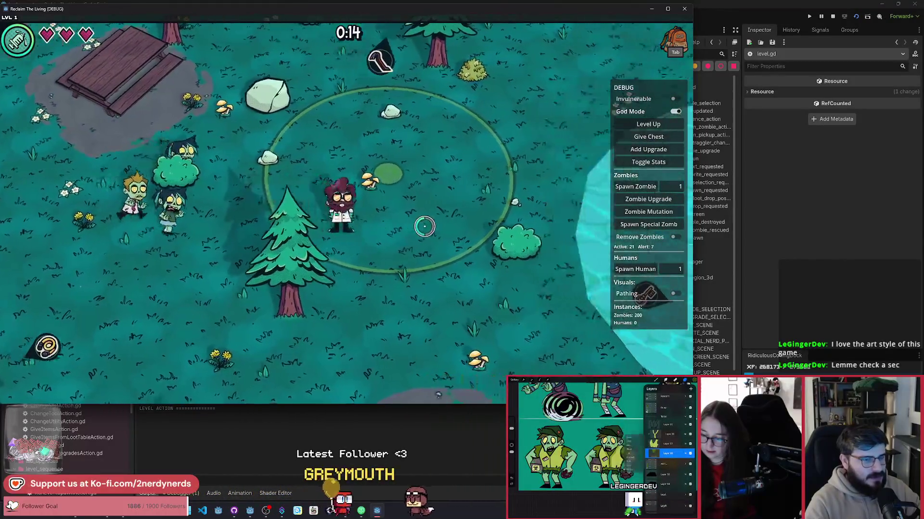
pyautogui.press('w')
pyautogui.press('a')
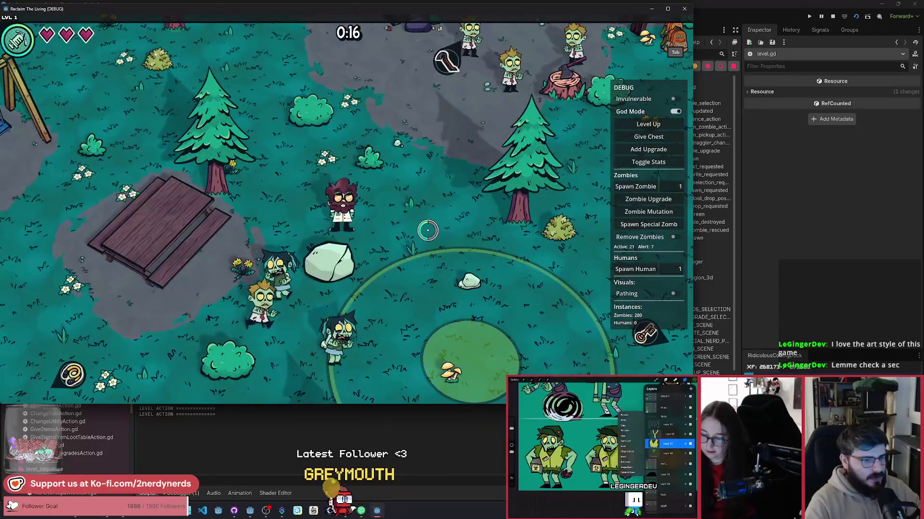
pyautogui.press('d')
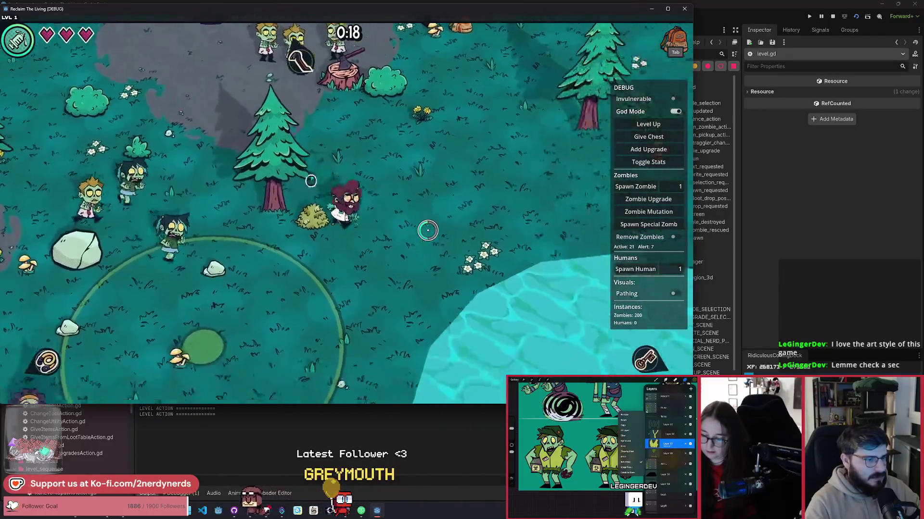
pyautogui.press('s')
pyautogui.press('a')
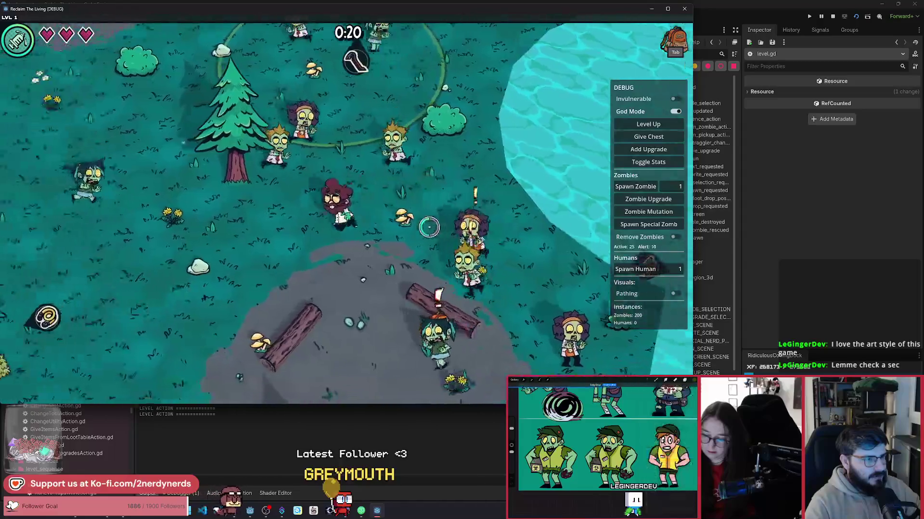
pyautogui.press('w')
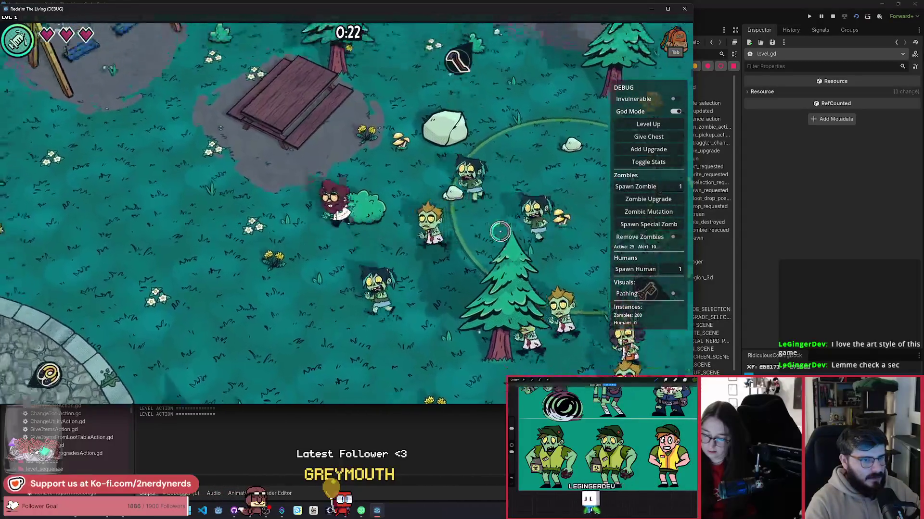
pyautogui.press('w')
pyautogui.press('d')
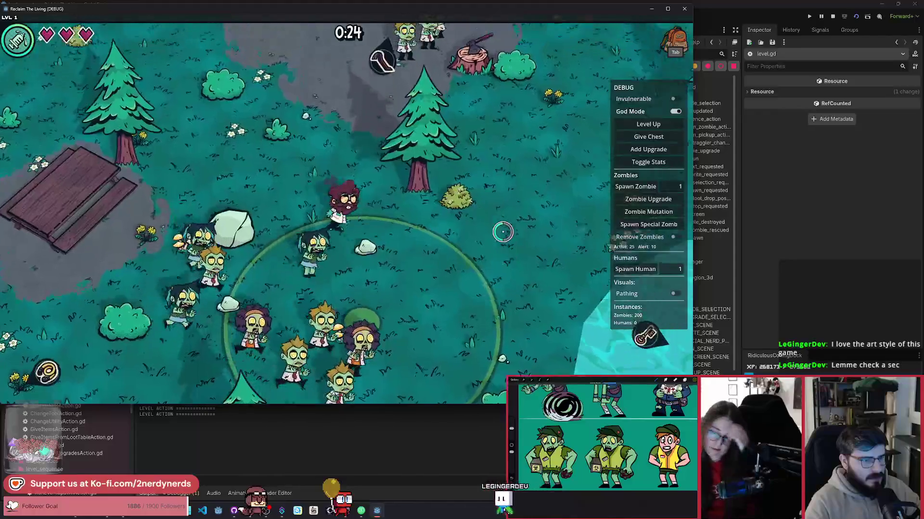
pyautogui.press('a')
pyautogui.press('s')
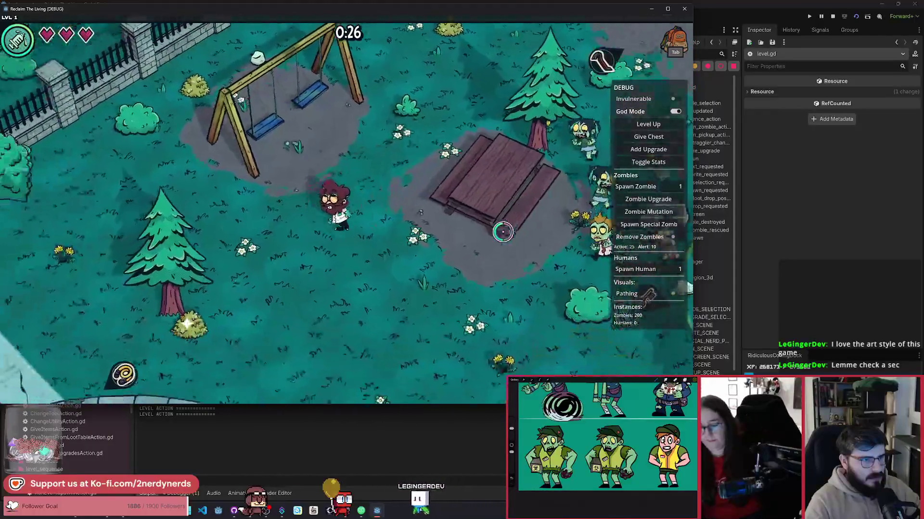
pyautogui.press('F8')
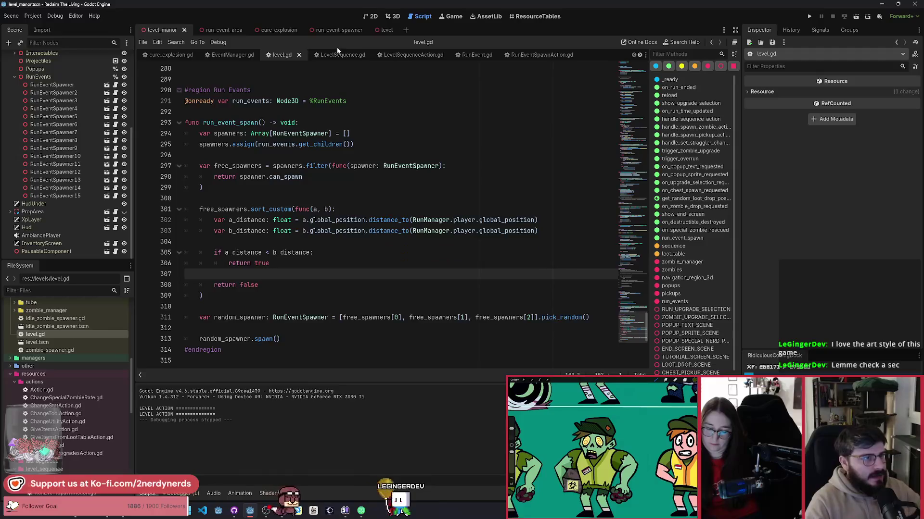
# Instance the directional indicator scene under the EventArea node of run_event_area.
pyautogui.click(225, 31)
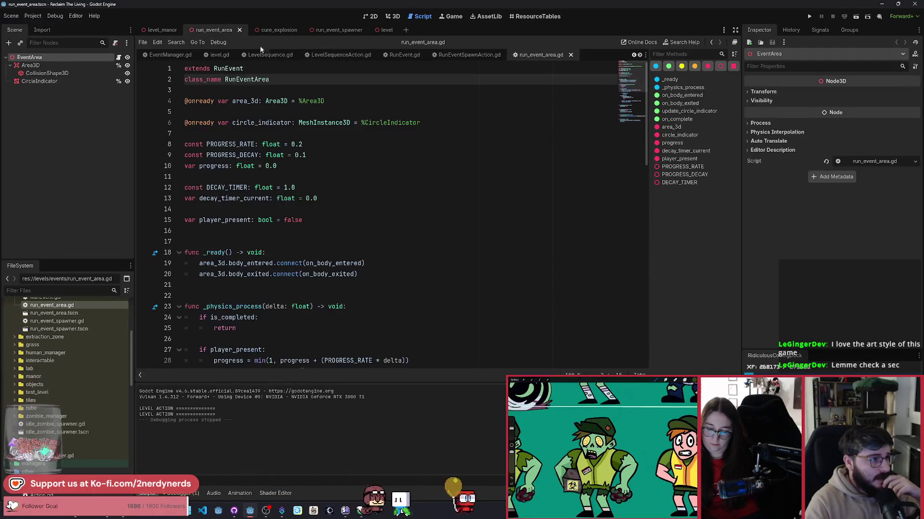
pyautogui.click(392, 16)
pyautogui.click(42, 65)
pyautogui.click(45, 59)
pyautogui.hotkey('ctrl', 'shift', 'o')
pyautogui.write('direction')
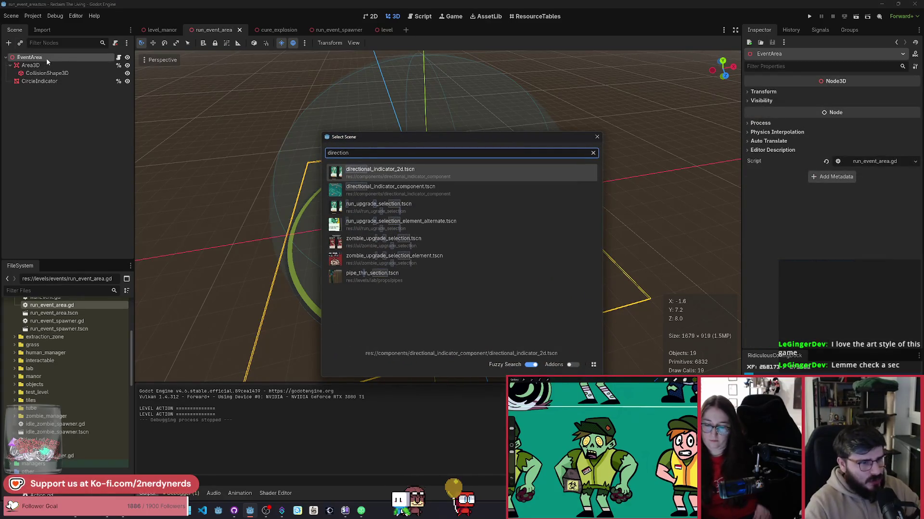
pyautogui.press('Down')
pyautogui.press('Return')
# Raise the indicator above the ring, assign chest.tres as its icon, and save the scene.
pyautogui.moveTo(429, 181)
pyautogui.mouseDown()
pyautogui.moveTo(425, 110)
pyautogui.moveTo(467, 90)
pyautogui.mouseUp()
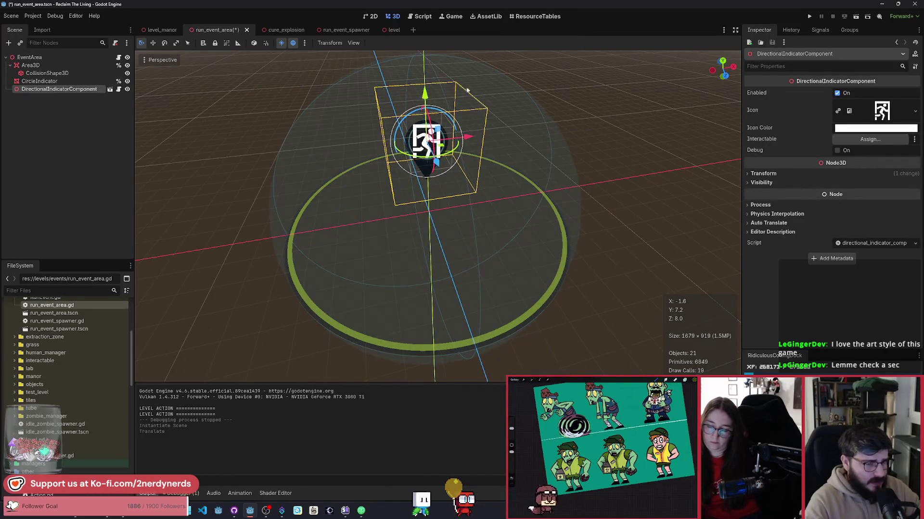
pyautogui.scroll(5, 467, 89)
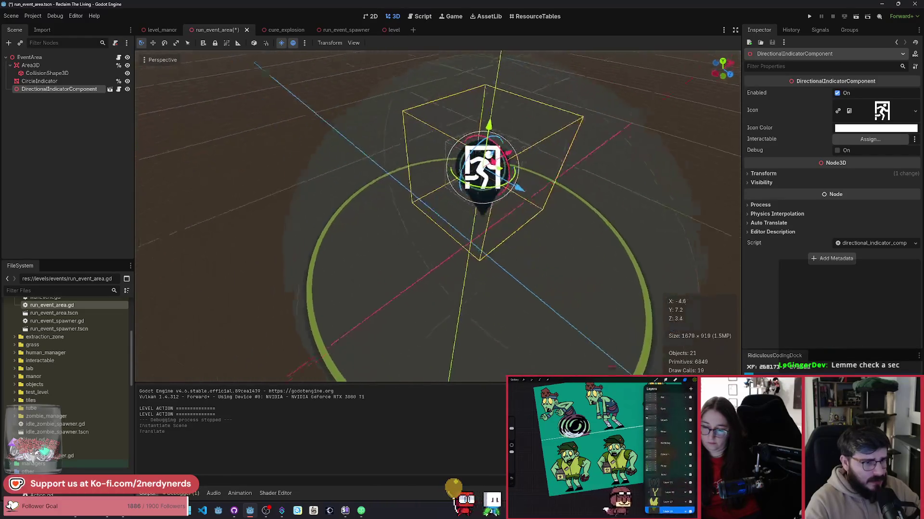
pyautogui.click(915, 112)
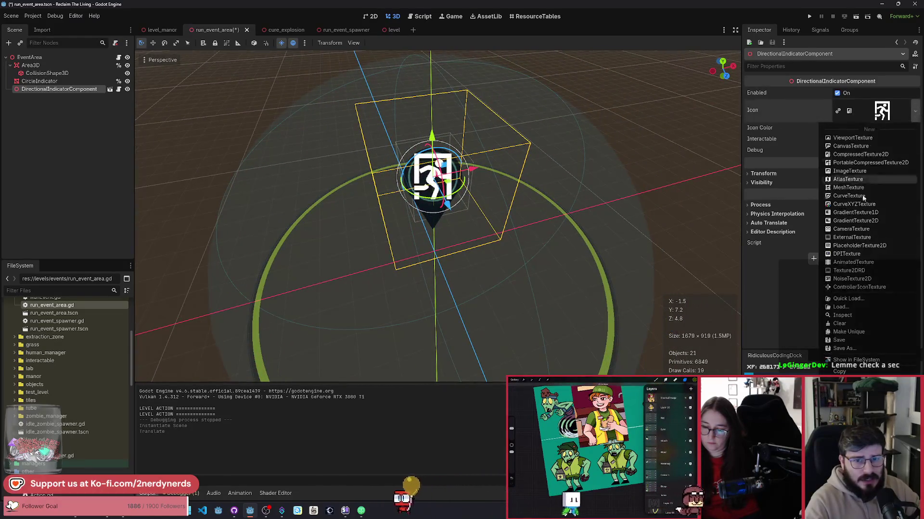
pyautogui.click(848, 300)
pyautogui.write('icon')
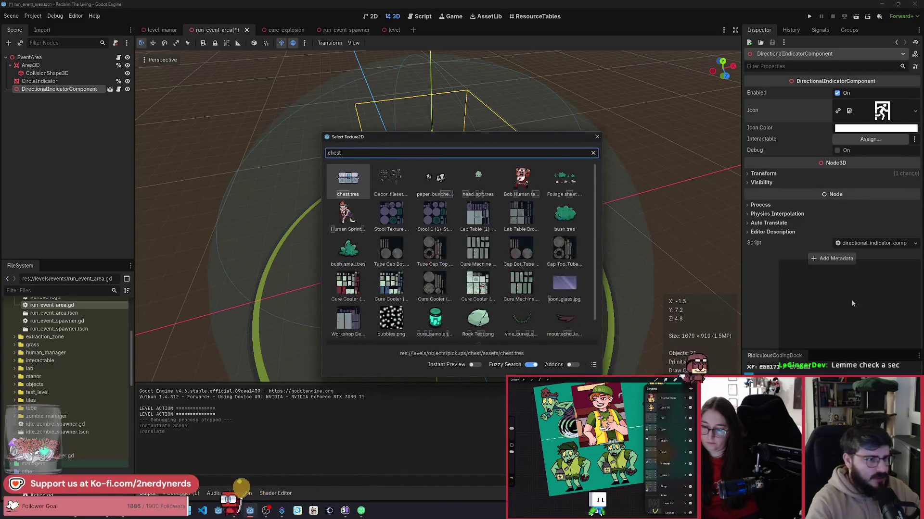
pyautogui.press('Return')
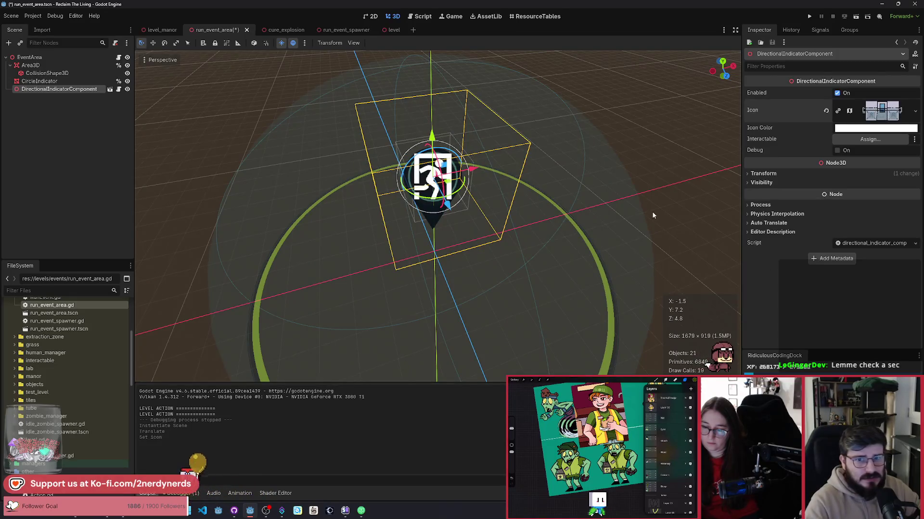
pyautogui.hotkey('ctrl', 's')
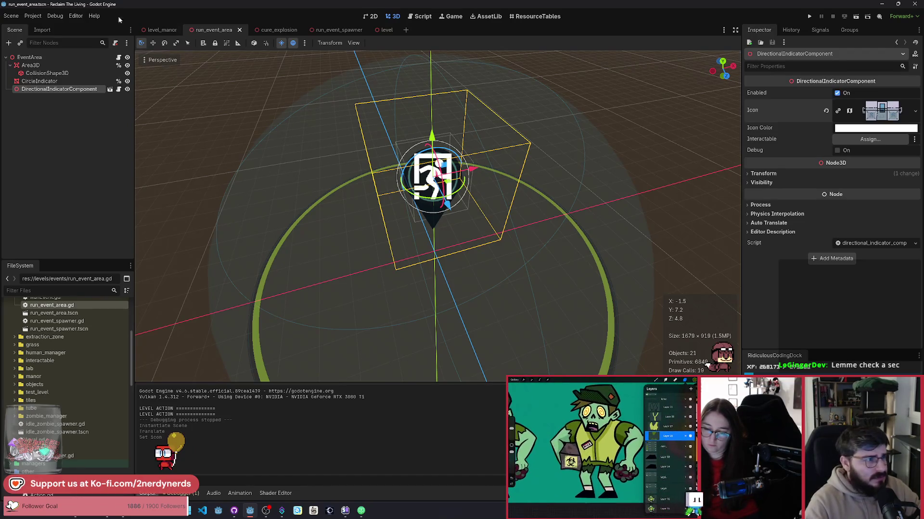
# Run the level_manor scene and walk the character right past the fountain and zombies.
pyautogui.click(160, 30)
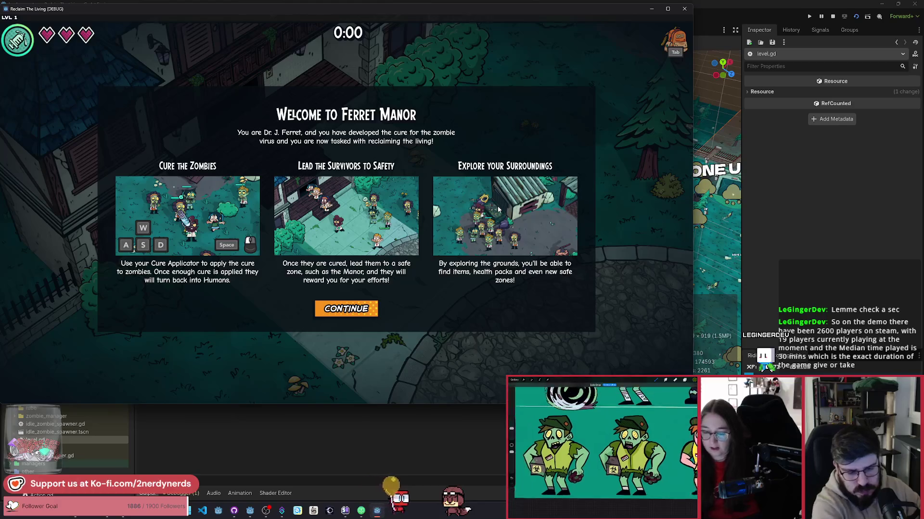
pyautogui.click(346, 309)
pyautogui.press('d')
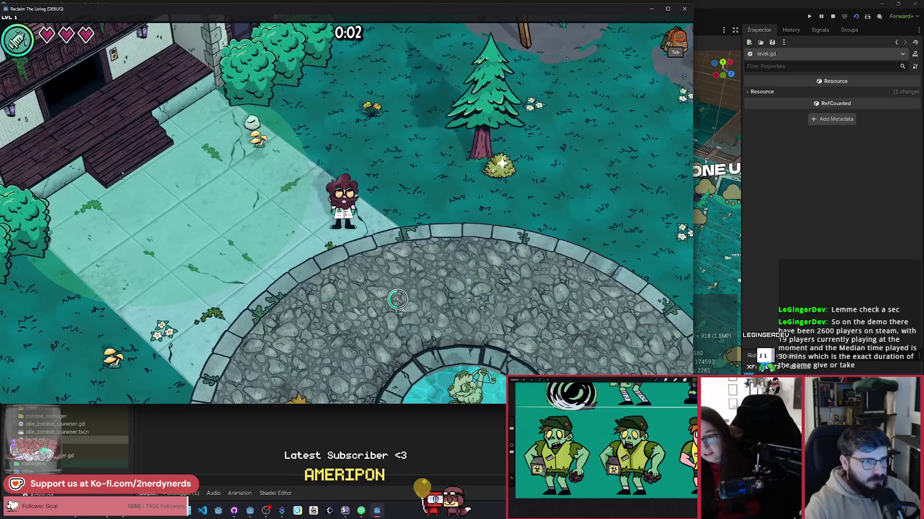
pyautogui.press('s')
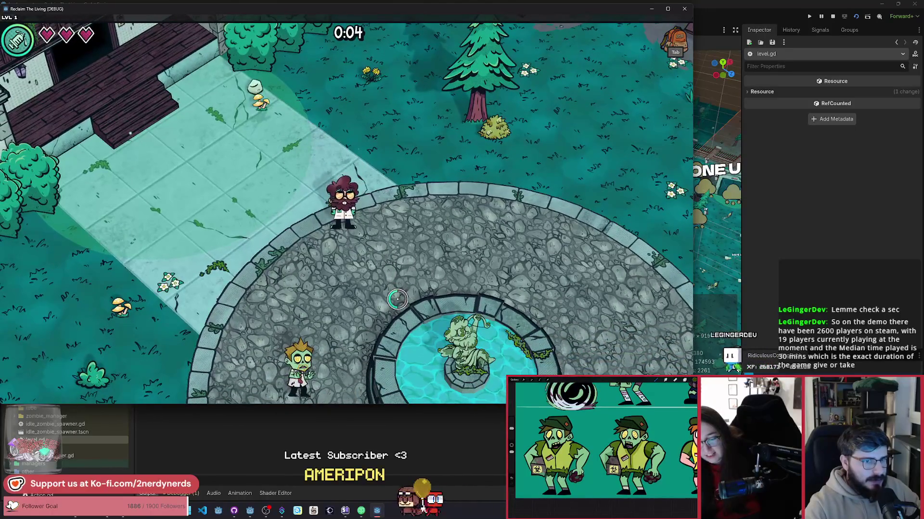
pyautogui.press('d')
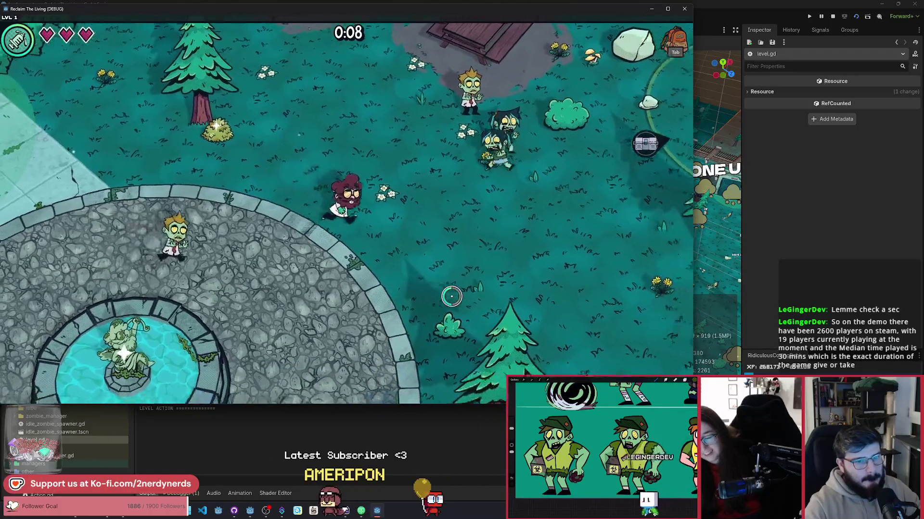
pyautogui.press('d')
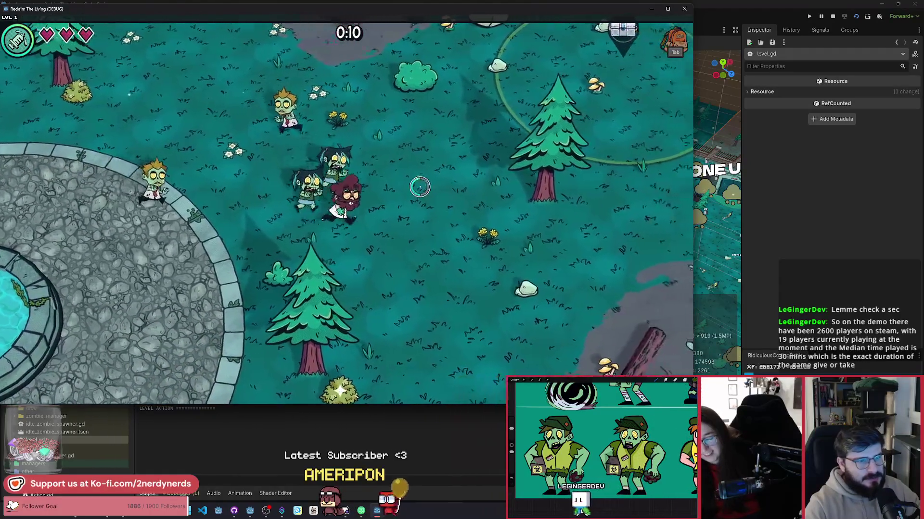
# Walk toward the event circle and along the fence, then stop the running game.
pyautogui.press('d')
pyautogui.press('w')
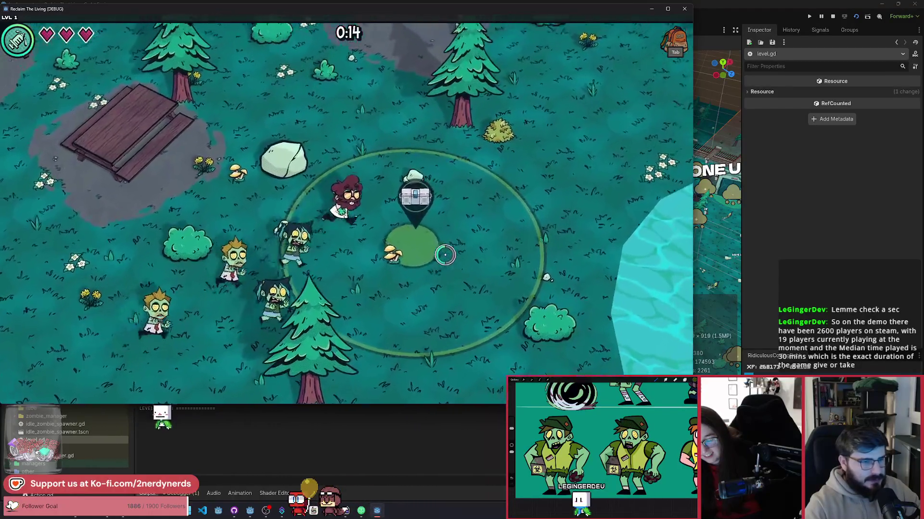
pyautogui.press('d')
pyautogui.press('s')
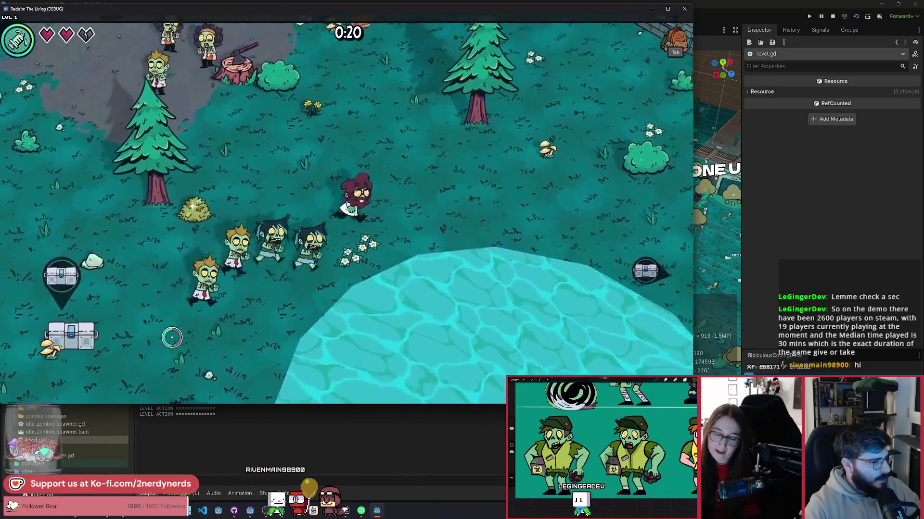
pyautogui.press('d')
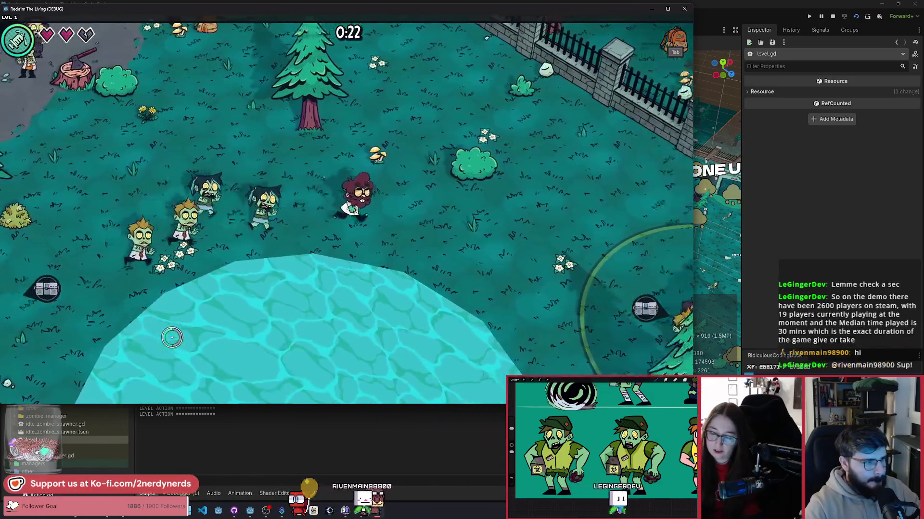
pyautogui.press('d')
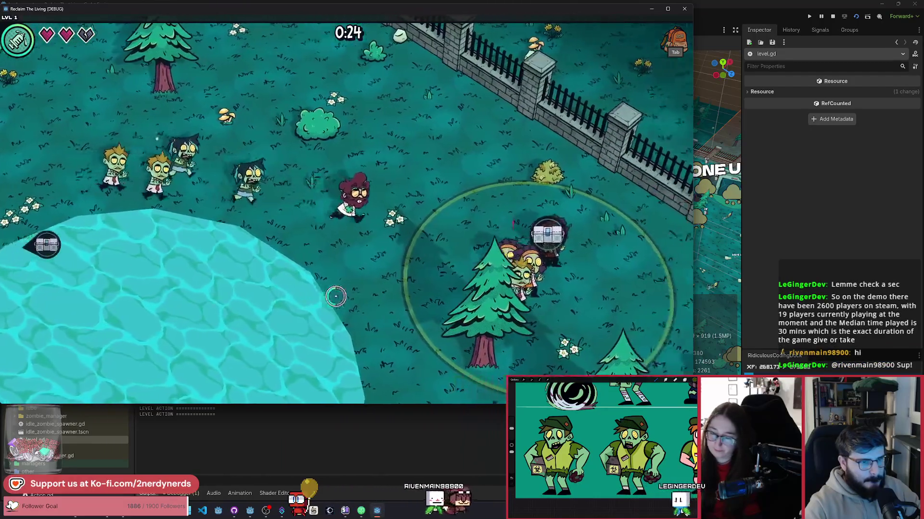
pyautogui.press('d')
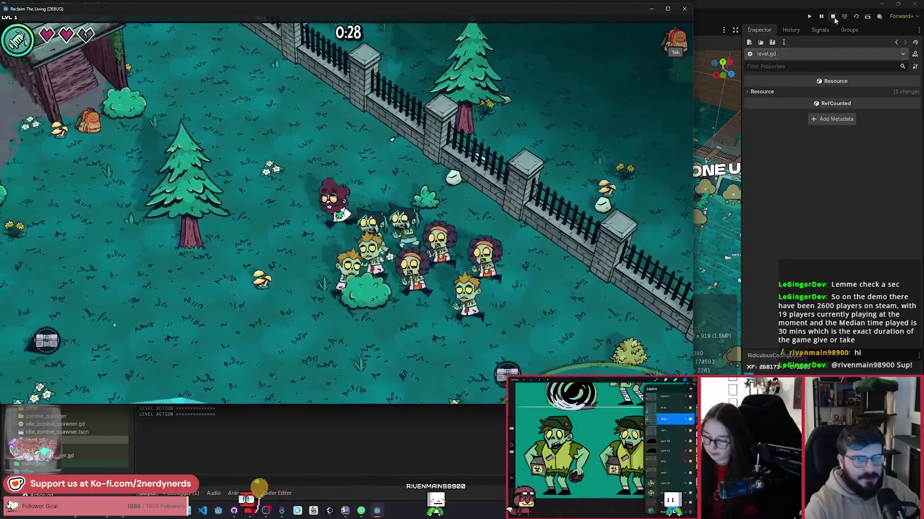
pyautogui.click(832, 16)
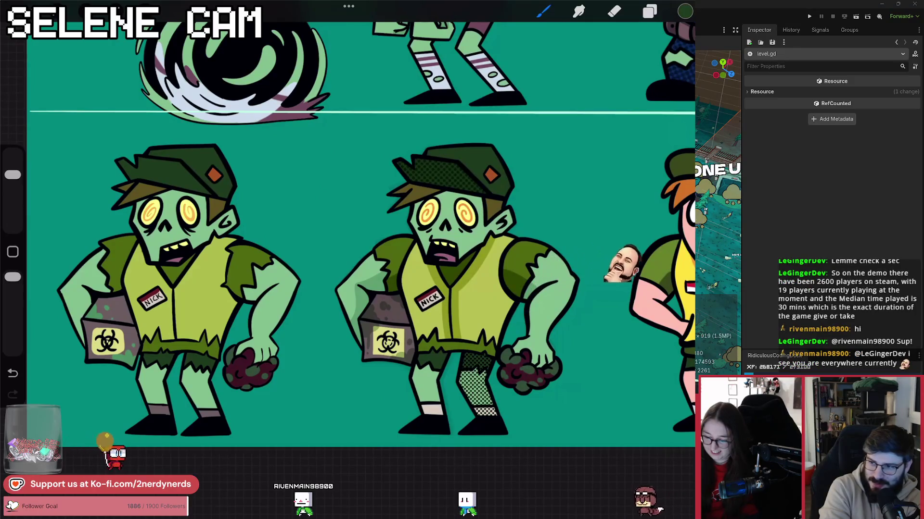
# Lower Layer 61's opacity to about 43%.
pyautogui.click(144, 10)
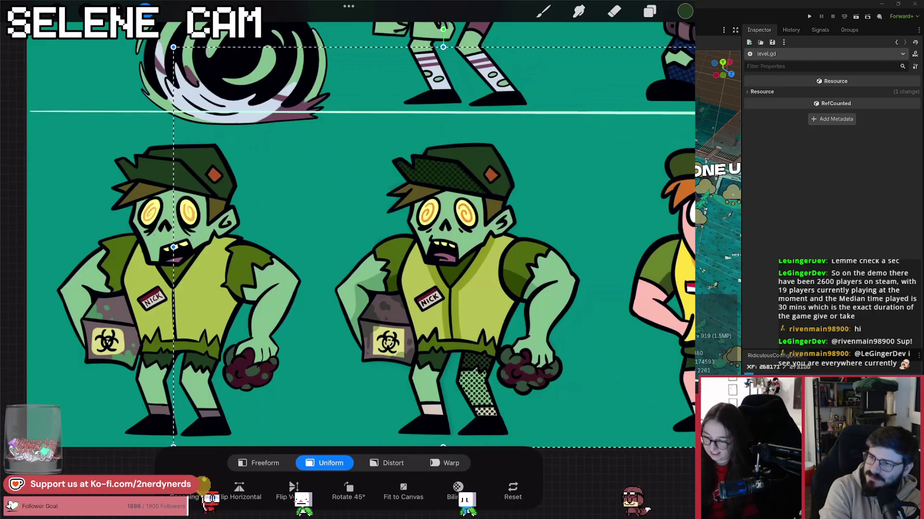
pyautogui.click(650, 11)
pyautogui.click(651, 265)
pyautogui.moveTo(675, 307); pyautogui.dragTo(582, 305)
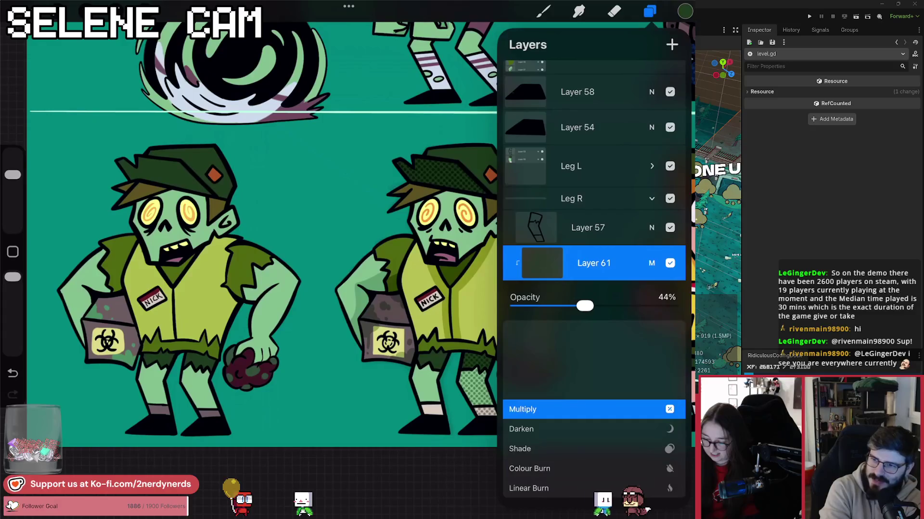
pyautogui.click(651, 263)
# Erase the halftone from the right zombie's lower leg.
pyautogui.click(613, 11)
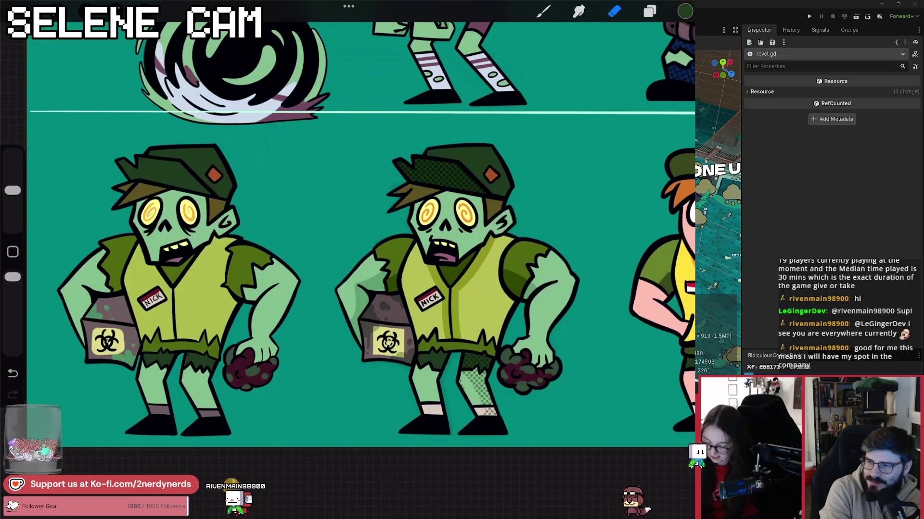
pyautogui.hotkey('ctrl', 'z')
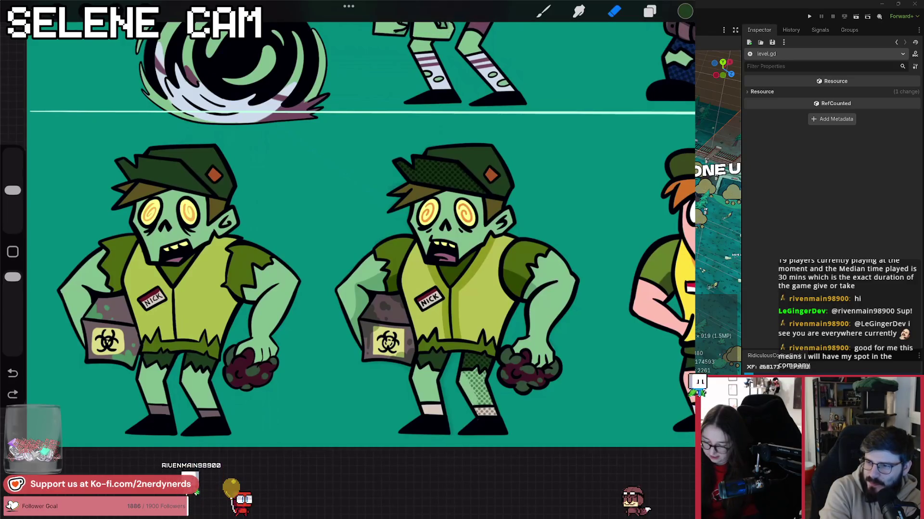
pyautogui.moveTo(461, 370); pyautogui.dragTo(490, 413)
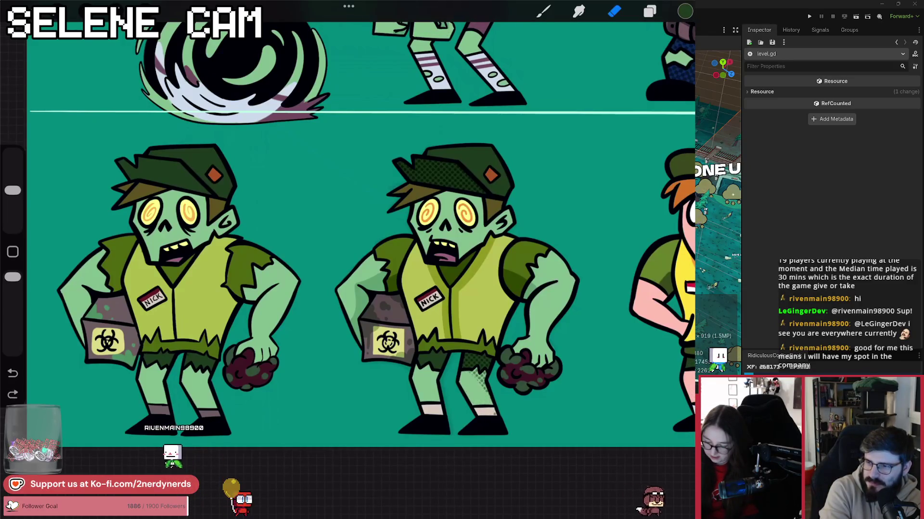
pyautogui.moveTo(474, 372); pyautogui.dragTo(486, 392)
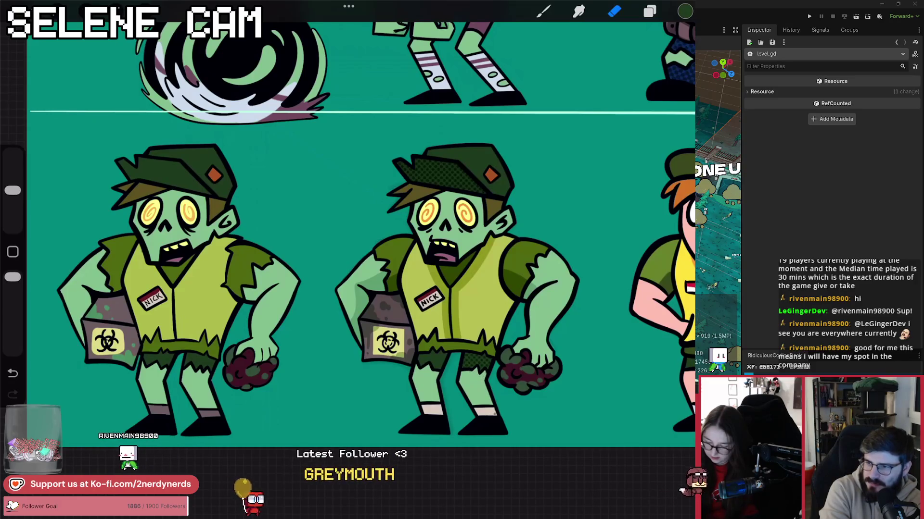
pyautogui.scroll(-2, 356, 231)
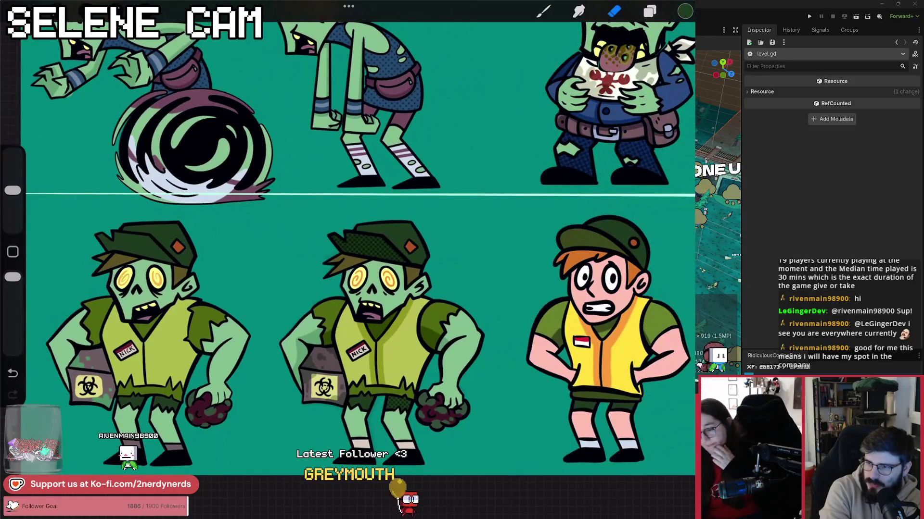
# Duplicate Layer 61 in the Leg L group and clip it to the leg layer below.
pyautogui.click(649, 11)
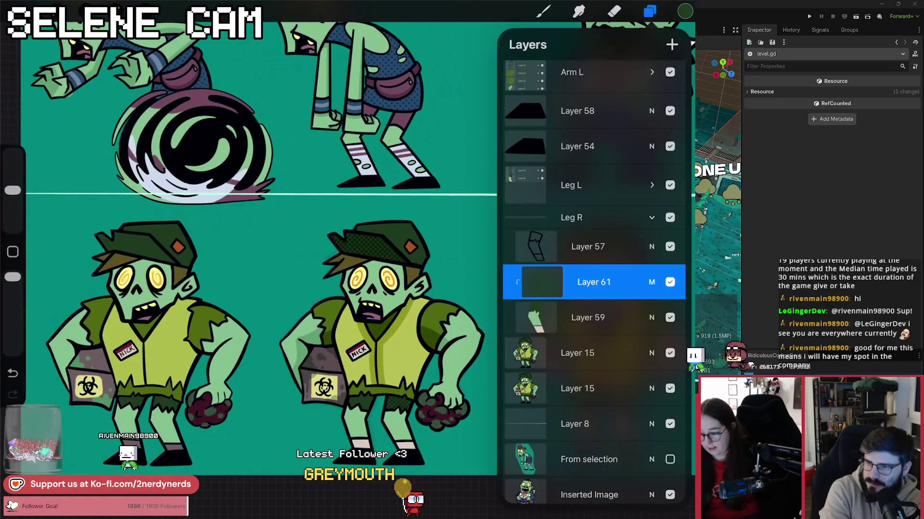
pyautogui.click(651, 185)
pyautogui.moveTo(664, 333)
pyautogui.mouseDown()
pyautogui.moveTo(553, 334)
pyautogui.moveTo(593, 292)
pyautogui.moveTo(594, 228)
pyautogui.moveTo(594, 240)
pyautogui.mouseUp()
pyautogui.click(621, 333)
pyautogui.click(535, 240)
pyautogui.click(436, 268)
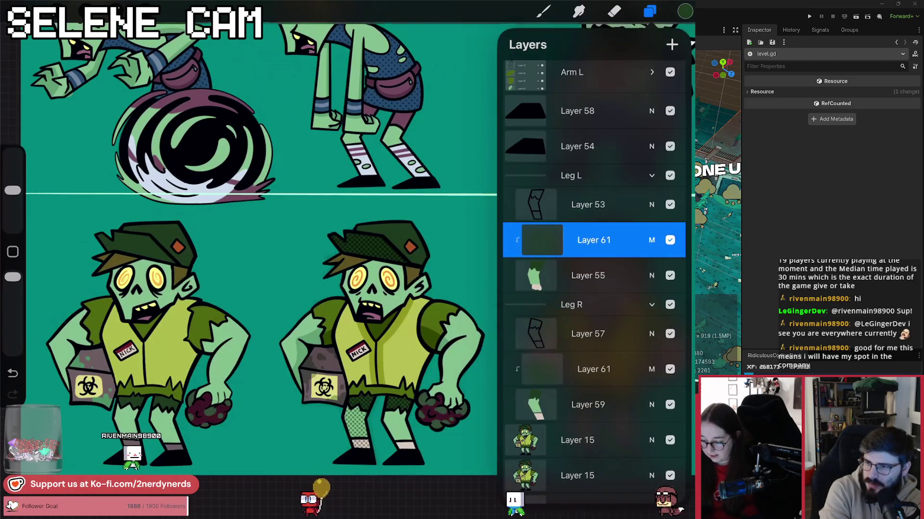
# Erase the halftone from the middle zombie's left leg.
pyautogui.click(613, 10)
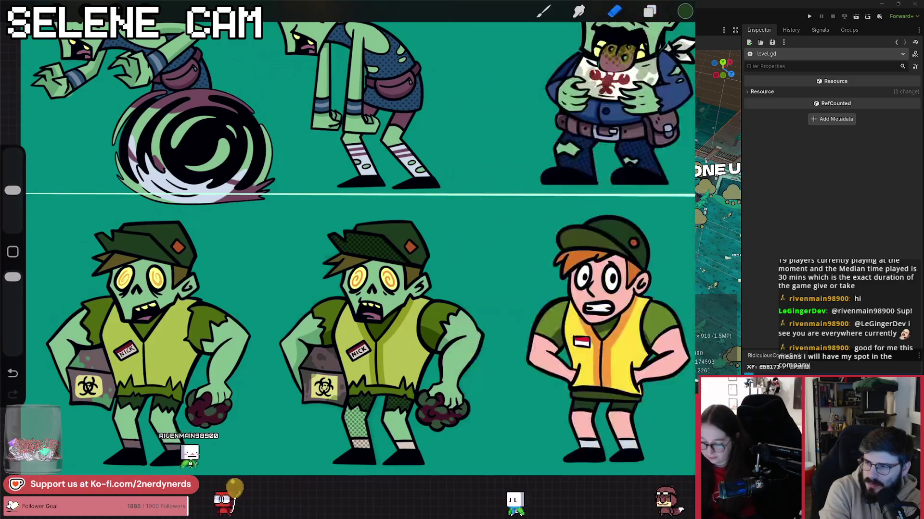
pyautogui.moveTo(348, 415); pyautogui.dragTo(358, 433)
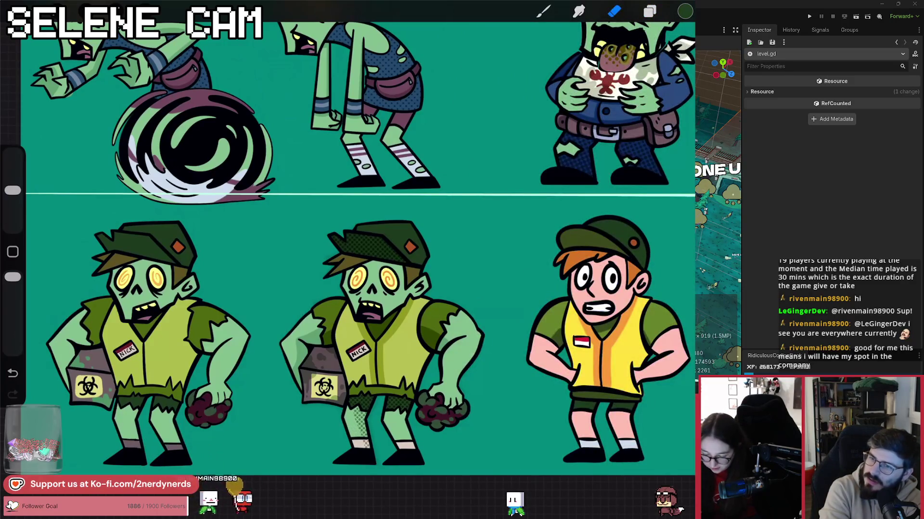
pyautogui.scroll(5, 365, 336)
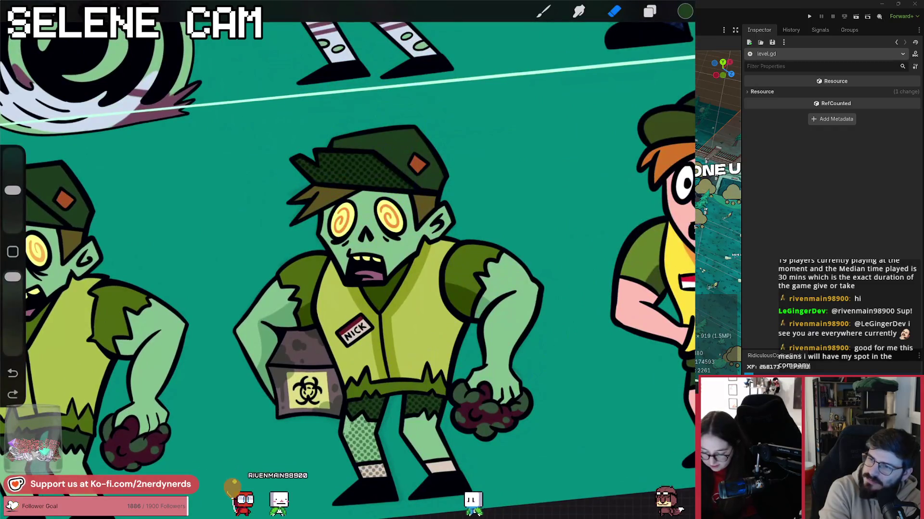
pyautogui.moveTo(349, 418); pyautogui.dragTo(360, 449)
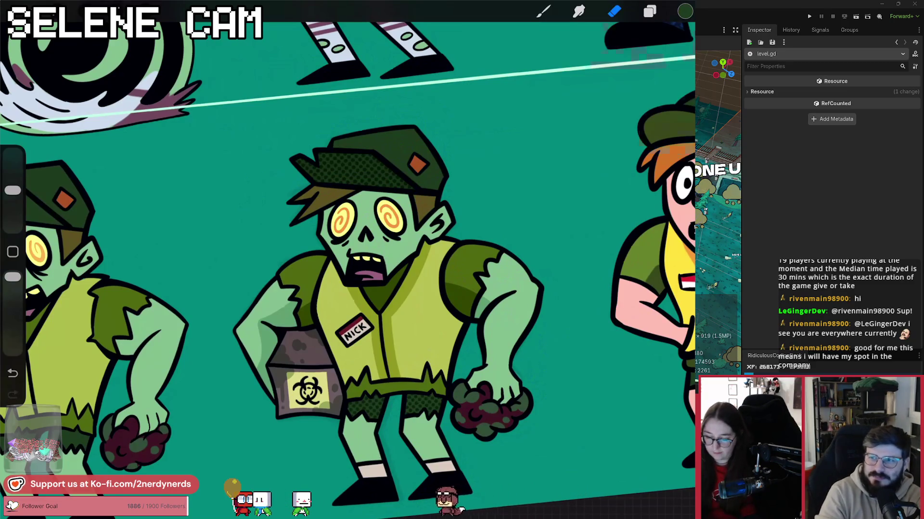
pyautogui.scroll(-2, 347, 260)
# Hide Layer 58's dark foot shape and sample the beige foot colour.
pyautogui.click(650, 11)
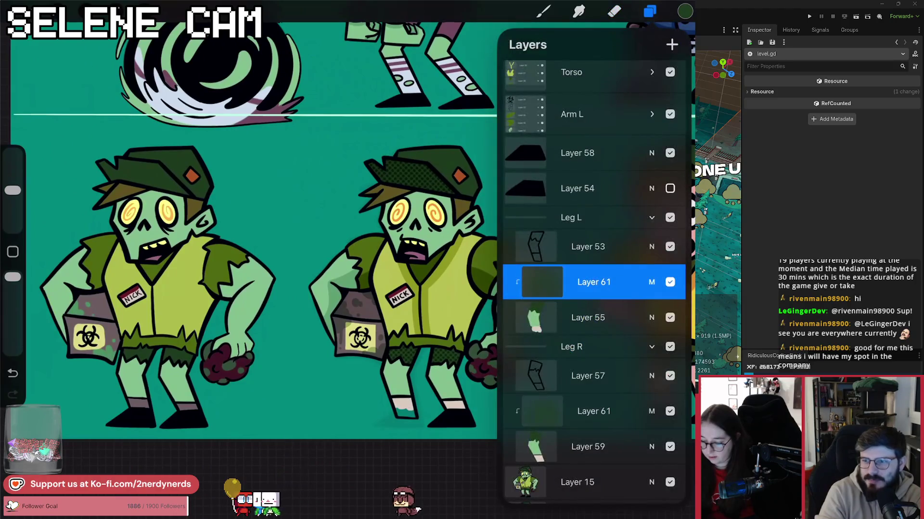
pyautogui.click(670, 153)
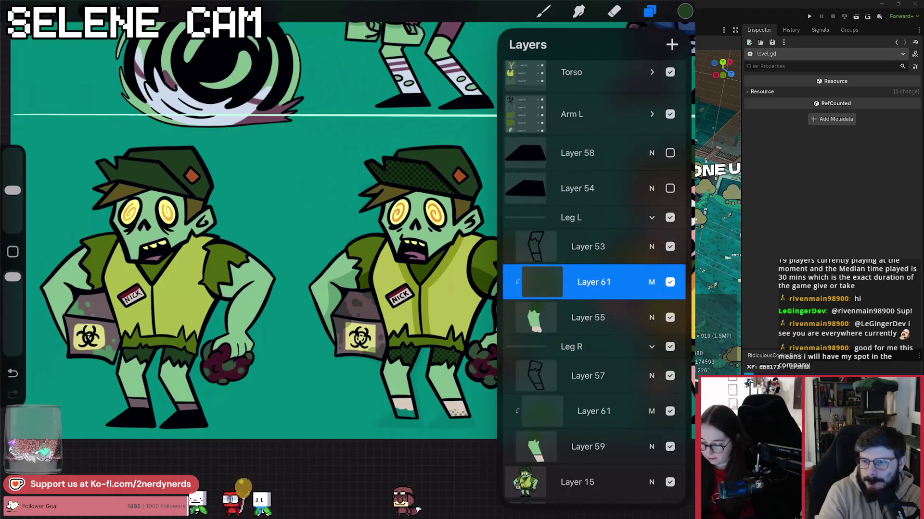
pyautogui.click(594, 411)
pyautogui.click(614, 11)
pyautogui.click(543, 11)
pyautogui.click(458, 392)
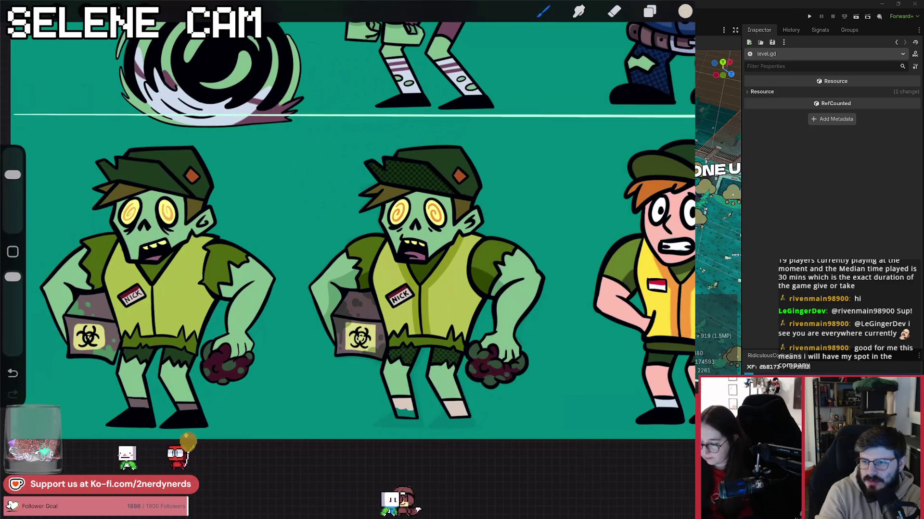
# Select Layer 55, choose the Inking brush set, then select the Leg L group.
pyautogui.click(649, 11)
pyautogui.click(588, 188)
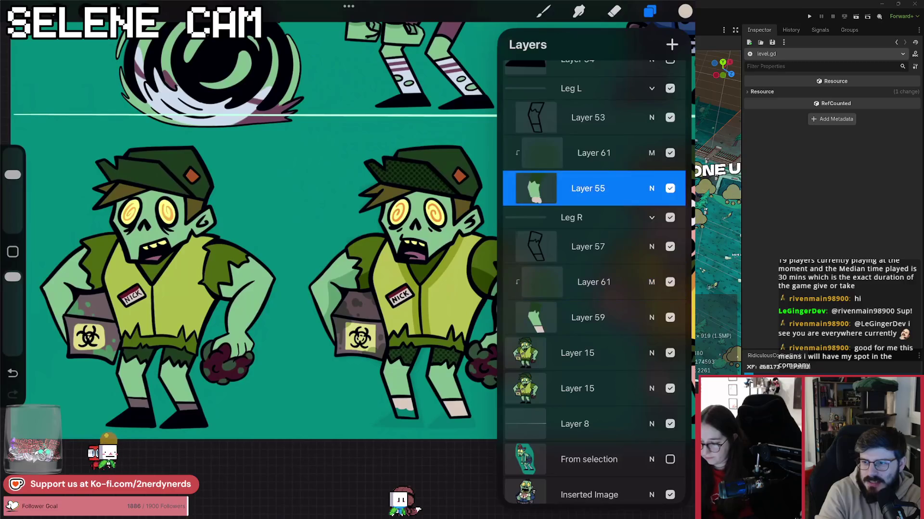
pyautogui.click(543, 11)
pyautogui.click(474, 324)
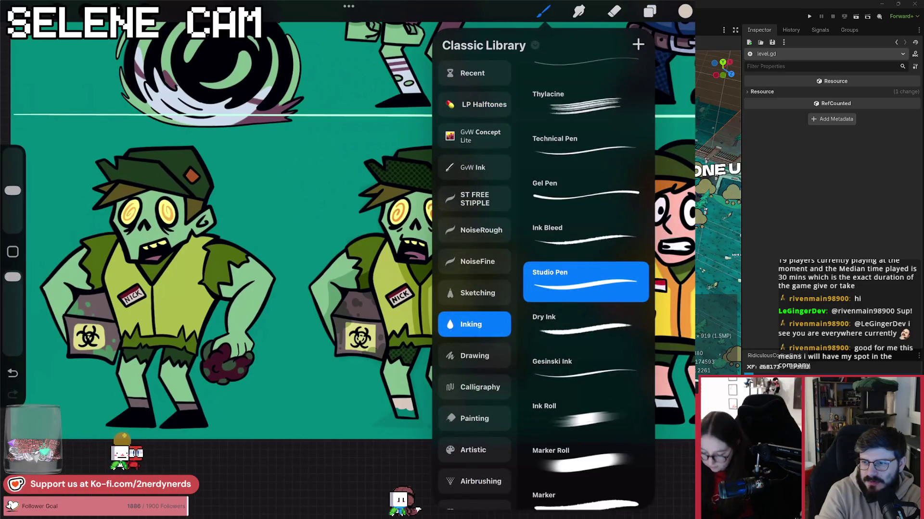
pyautogui.click(543, 11)
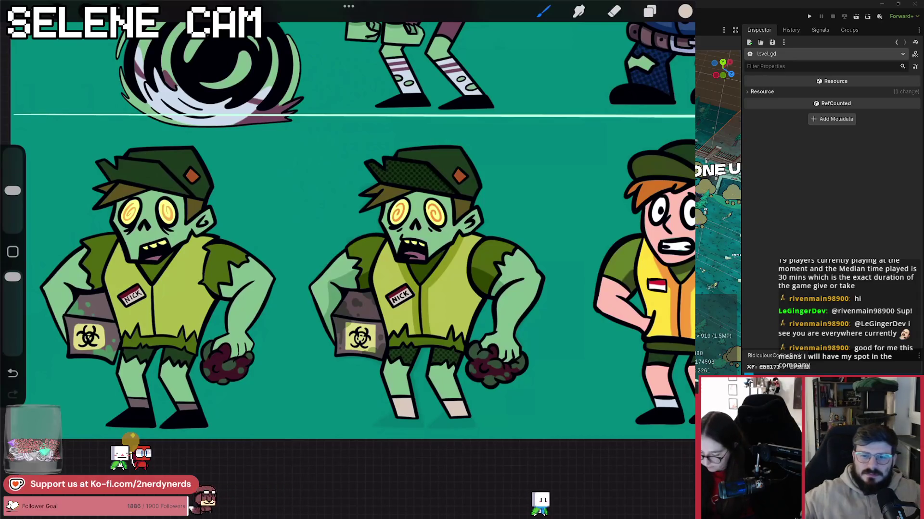
pyautogui.click(649, 11)
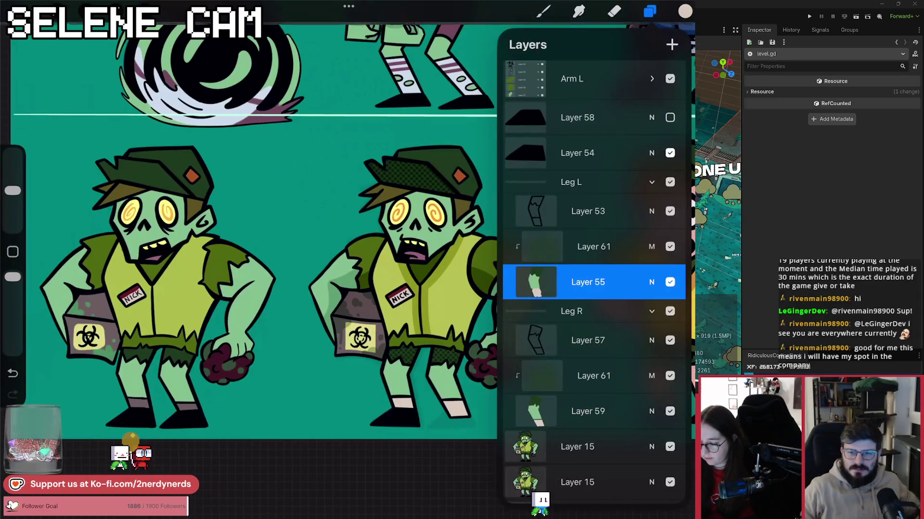
pyautogui.click(571, 182)
pyautogui.click(649, 11)
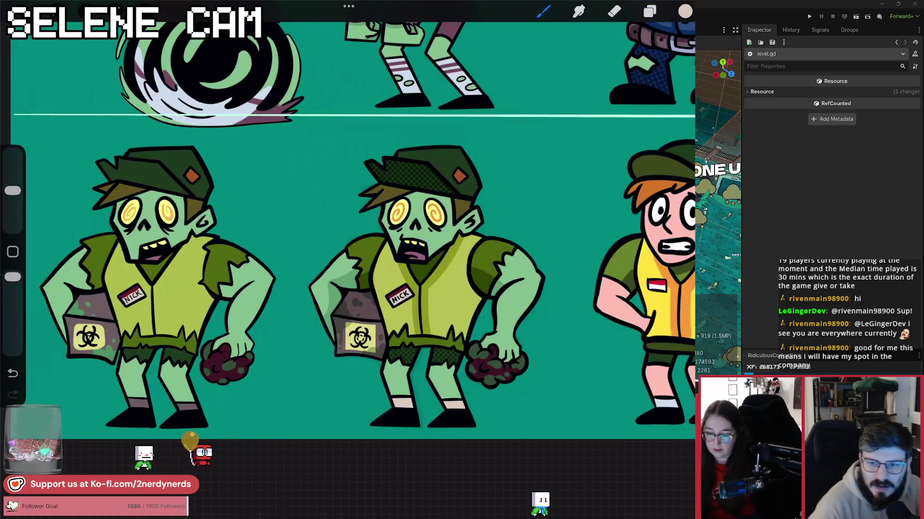
pyautogui.scroll(-5, 354, 231)
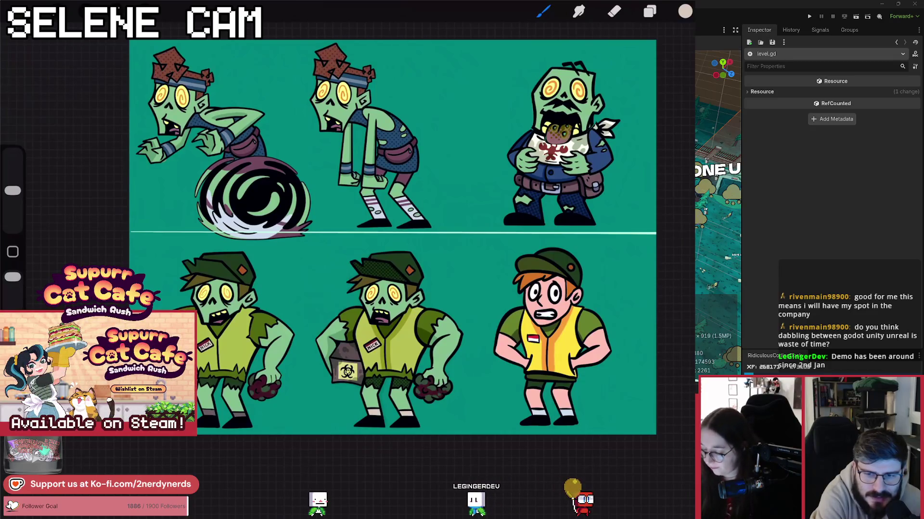
# Select the Hat group's base Layer 11 and add a new layer clipped to it.
pyautogui.click(650, 12)
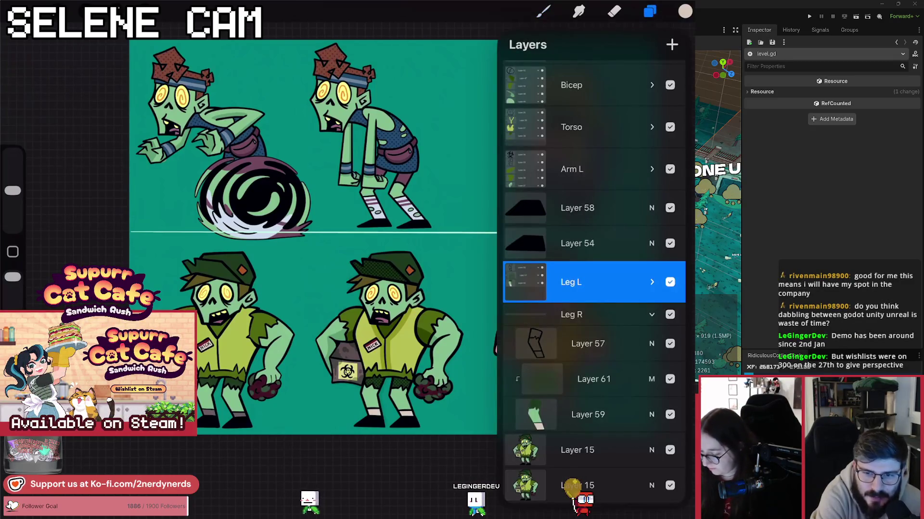
pyautogui.click(651, 315)
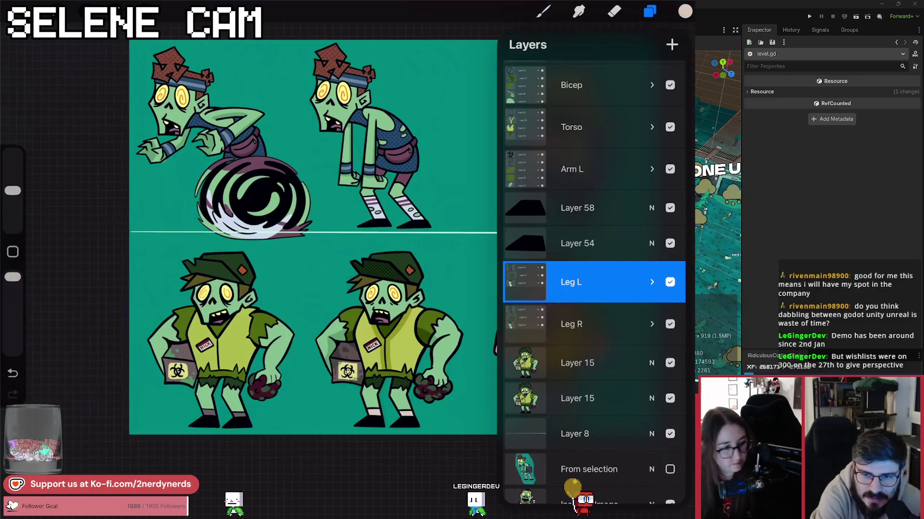
pyautogui.scroll(1, 594, 289)
pyautogui.scroll(6, 594, 289)
pyautogui.click(651, 212)
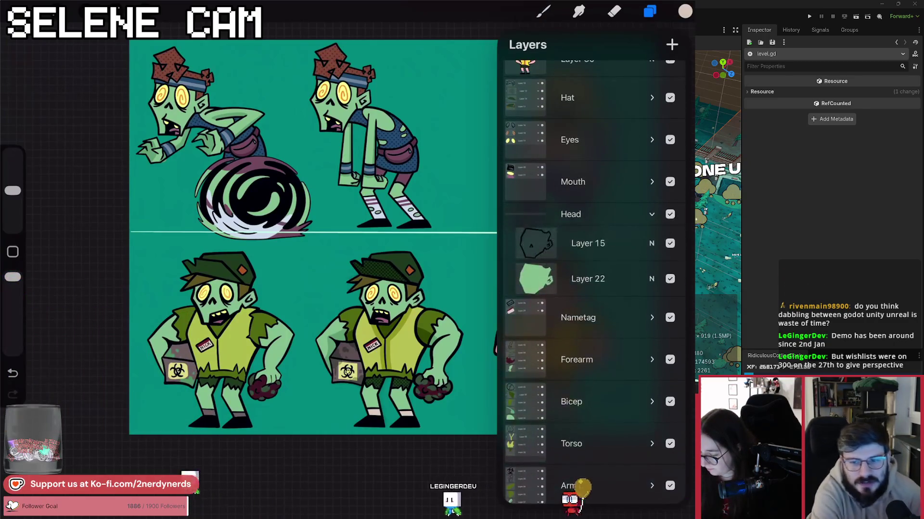
pyautogui.click(651, 214)
pyautogui.scroll(2, 594, 289)
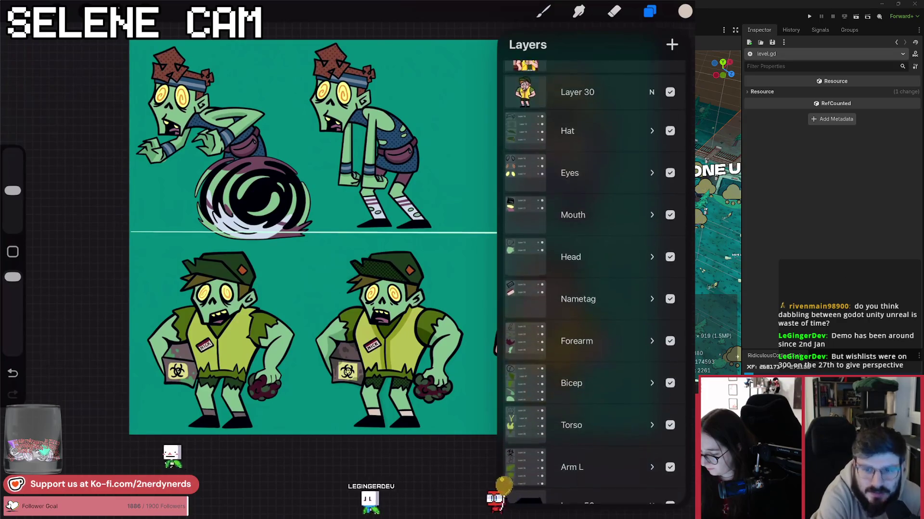
pyautogui.click(651, 119)
pyautogui.click(587, 254)
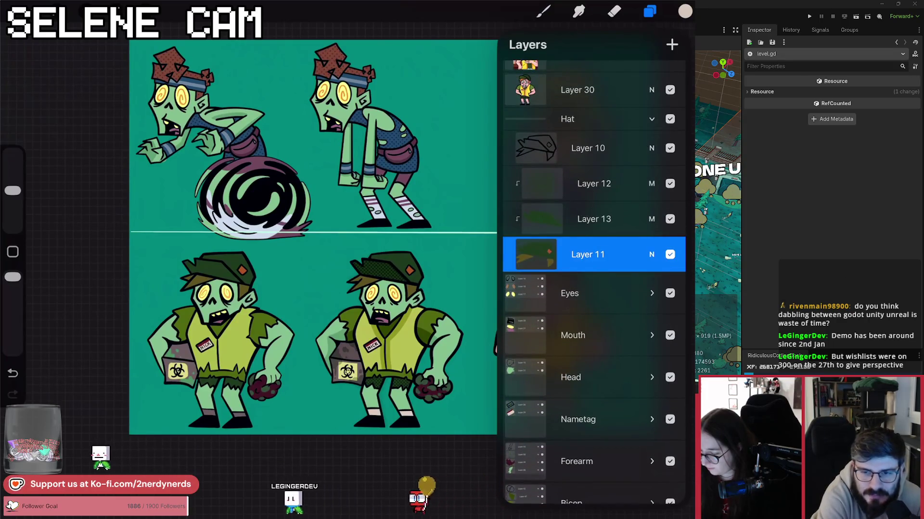
pyautogui.click(672, 44)
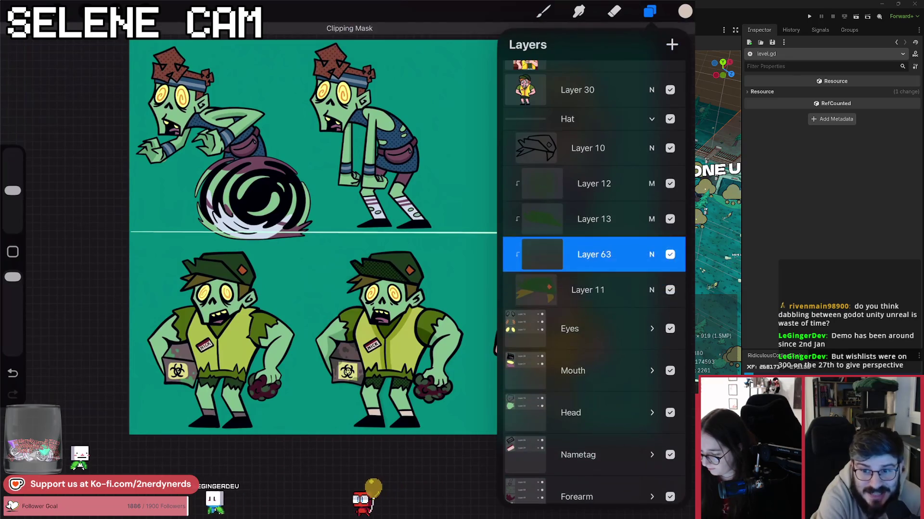
# Sample the olive colour from the zombie's head and keep the LP Dot Shader Clean brush.
pyautogui.click(685, 11)
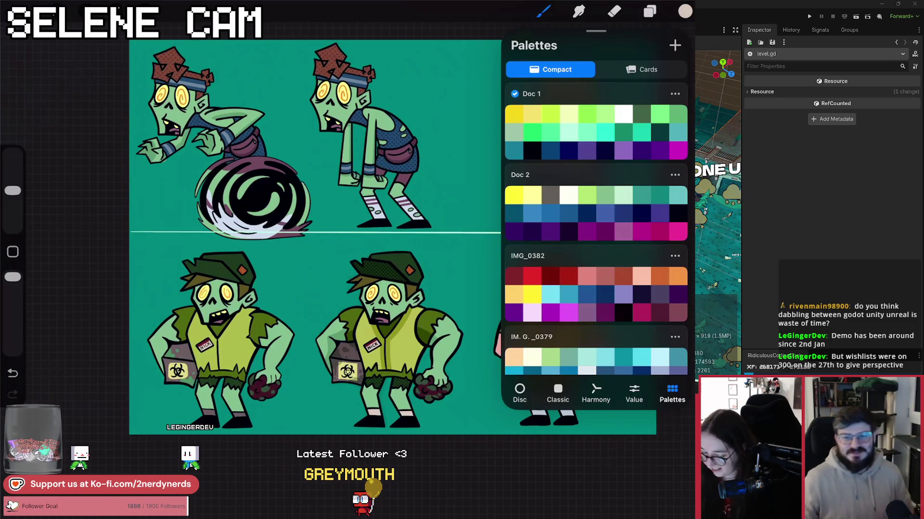
pyautogui.moveTo(371, 275); pyautogui.dragTo(367, 258)
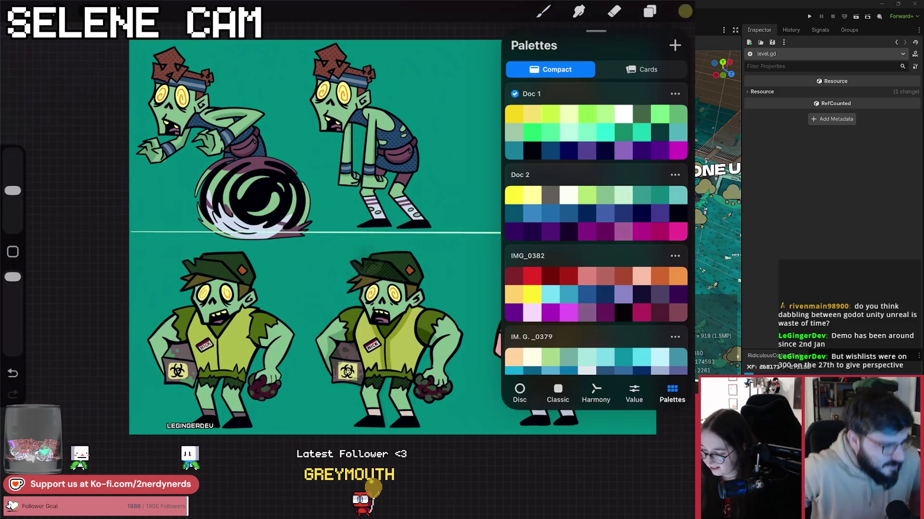
pyautogui.click(543, 11)
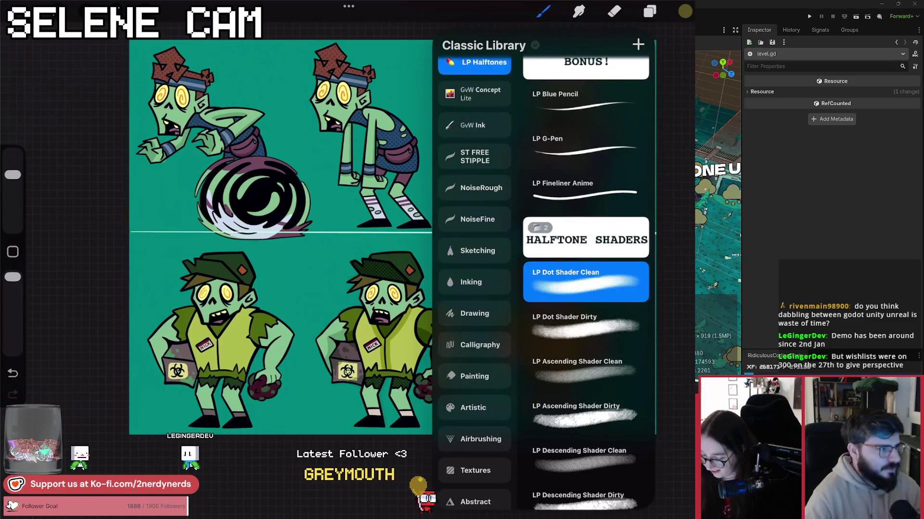
pyautogui.click(543, 11)
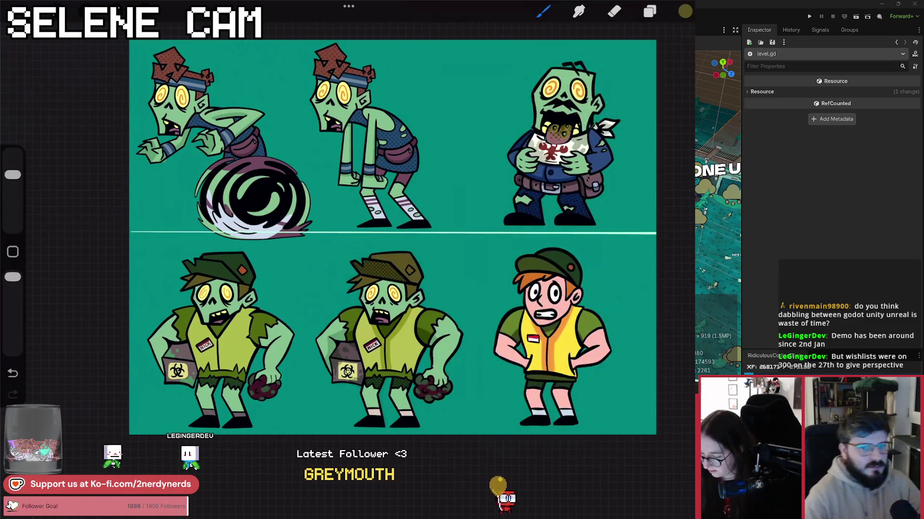
# Set the new Layer 63's blend mode to Multiply.
pyautogui.click(649, 11)
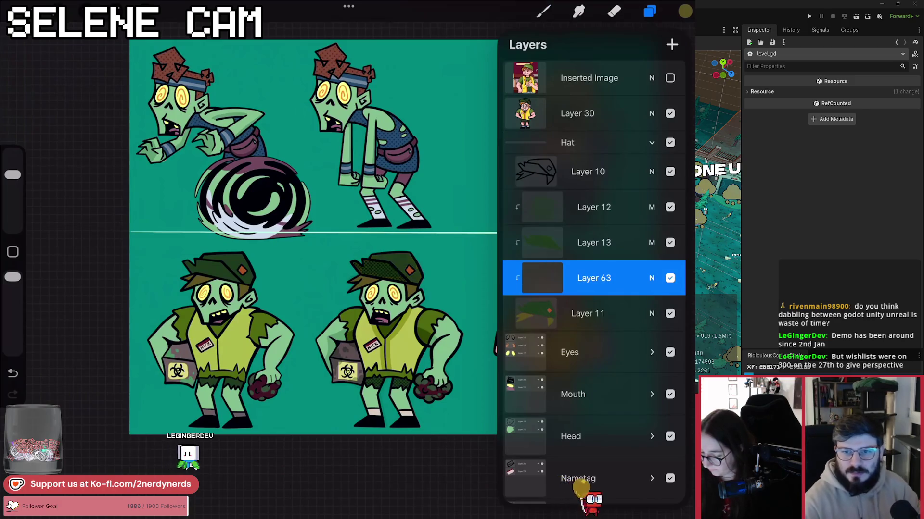
pyautogui.click(651, 278)
pyautogui.scroll(3, 594, 409)
pyautogui.click(521, 406)
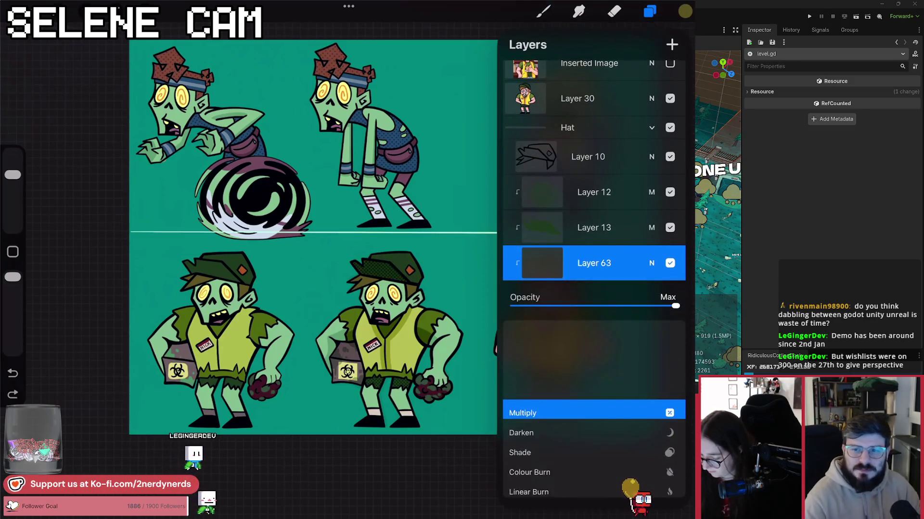
pyautogui.click(651, 263)
# Paint dark halftone shading on the middle zombie's cap, redoing the stroke after an undo.
pyautogui.click(543, 10)
pyautogui.moveTo(354, 270); pyautogui.dragTo(404, 284)
pyautogui.click(12, 373)
pyautogui.click(13, 394)
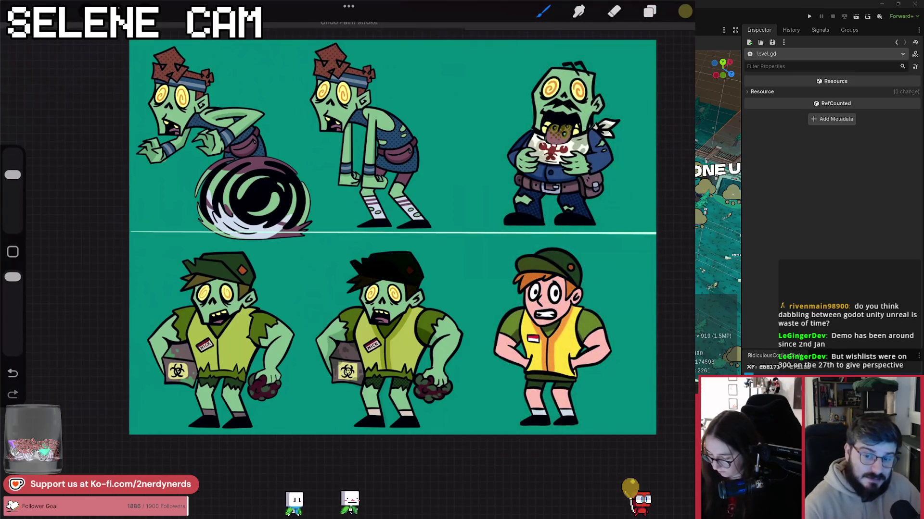
pyautogui.click(12, 372)
pyautogui.click(543, 11)
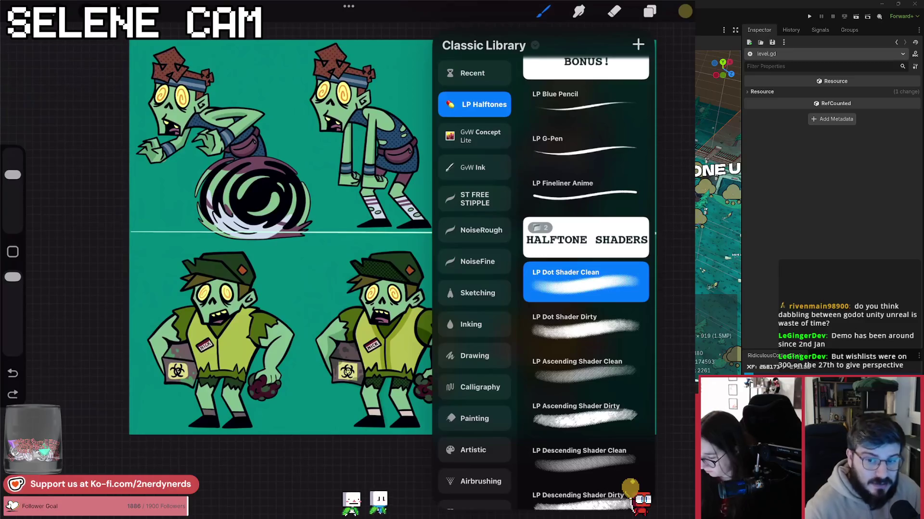
pyautogui.click(543, 11)
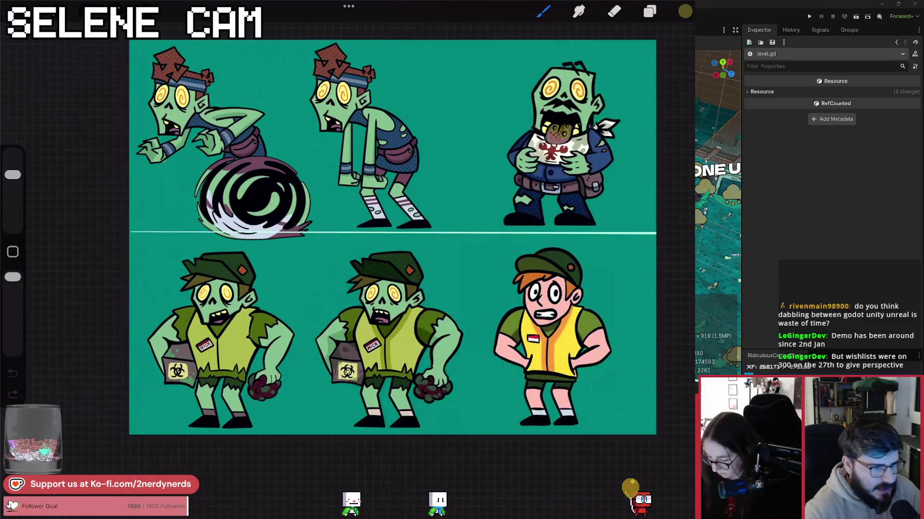
pyautogui.click(12, 395)
pyautogui.scroll(3, 409, 255)
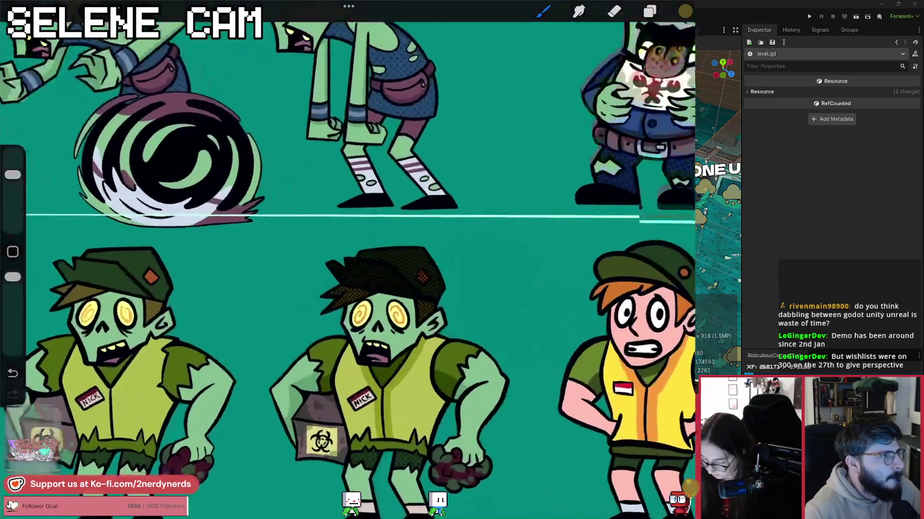
# Glance at the layer list, then inspect the settings of actions 5 and 6, SpawnZombieA.
pyautogui.click(649, 11)
pyautogui.click(649, 11)
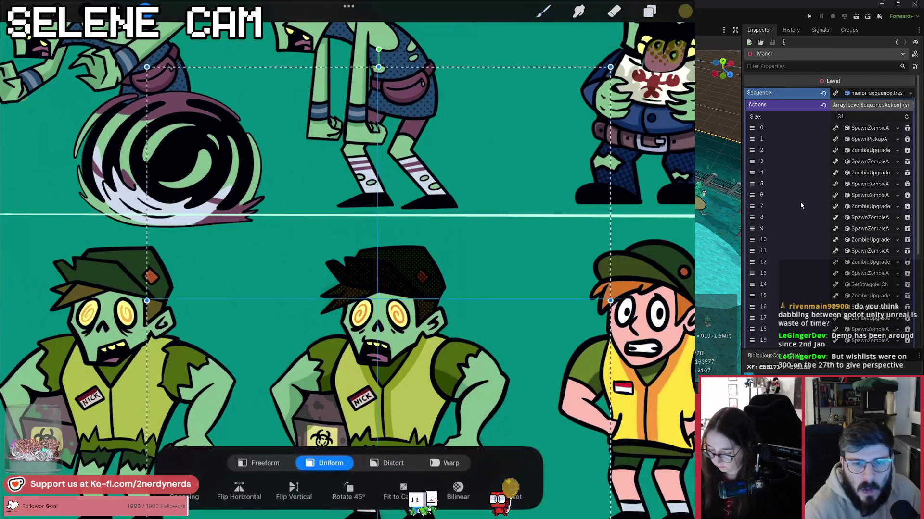
pyautogui.click(861, 185)
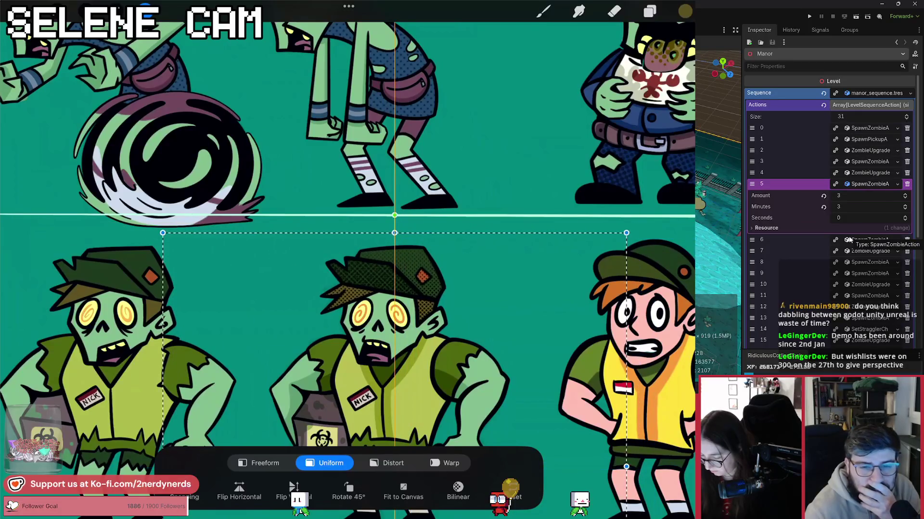
pyautogui.click(861, 240)
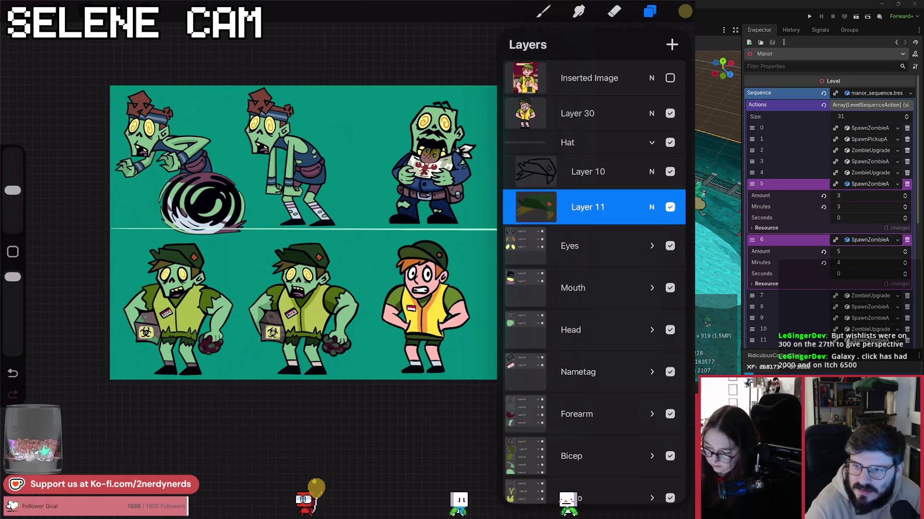
# Collapse the Hat group, close the layer list and switch to the Eraser.
pyautogui.click(578, 142)
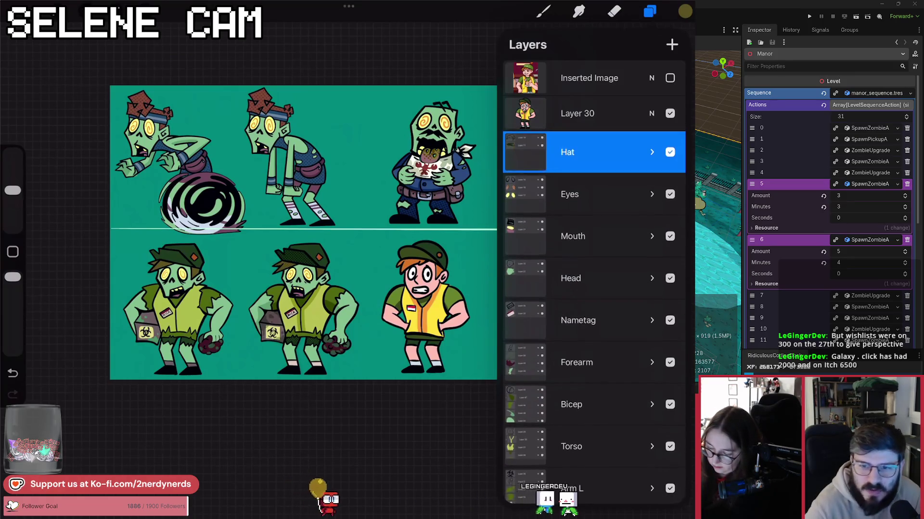
pyautogui.click(614, 11)
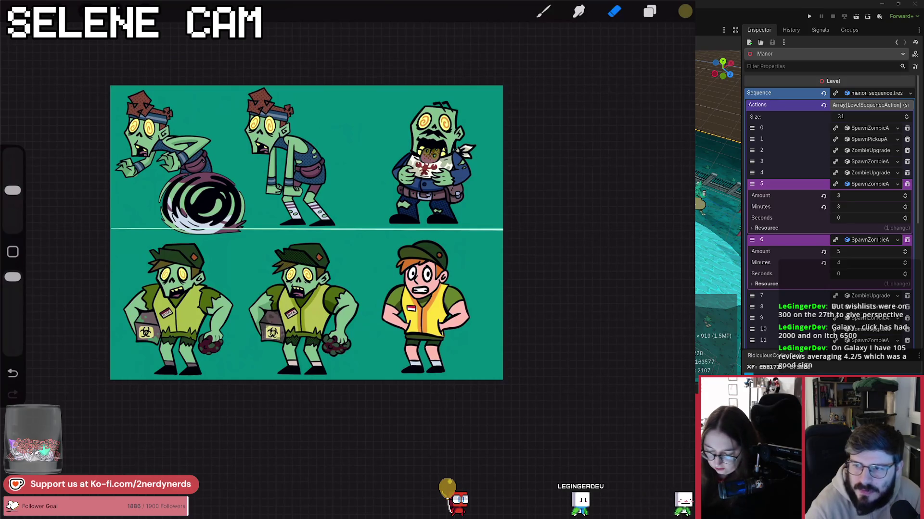
pyautogui.scroll(3, 306, 233)
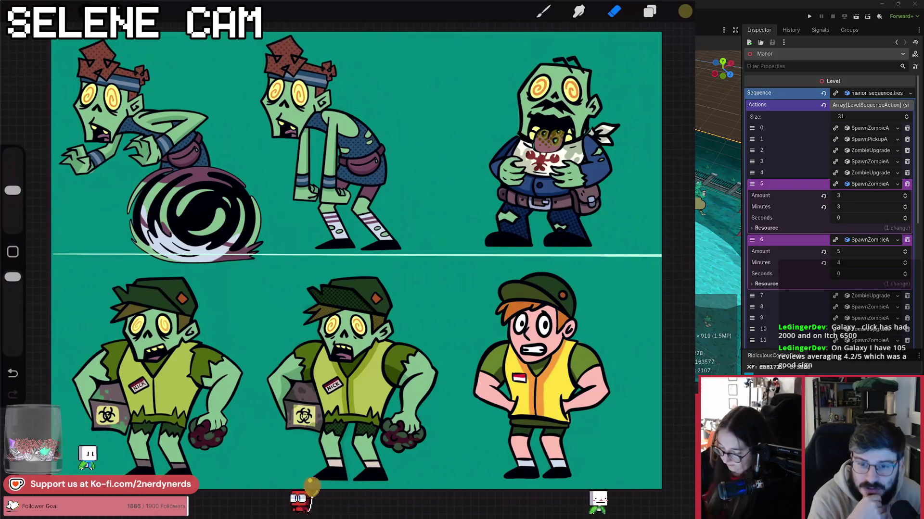
# Expand the Arm L group and select Layer 33 to draw on.
pyautogui.click(650, 11)
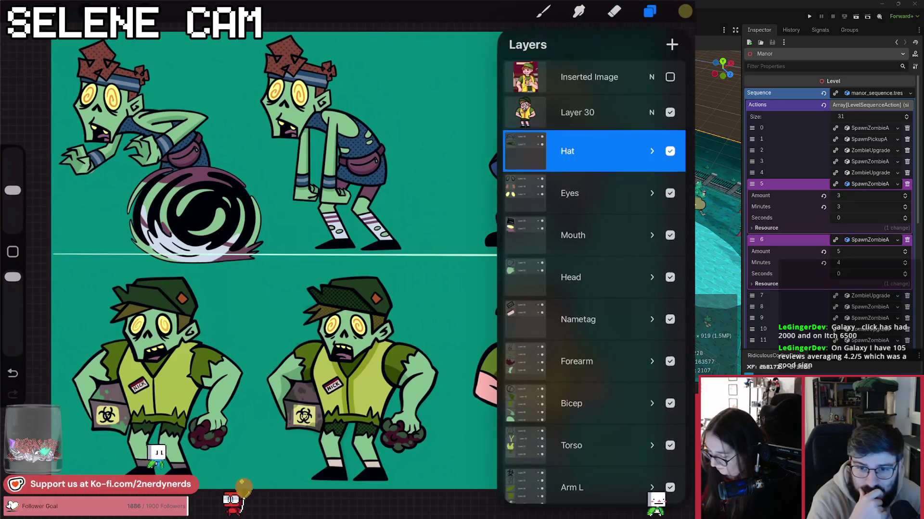
pyautogui.scroll(-5, 594, 269)
pyautogui.click(651, 317)
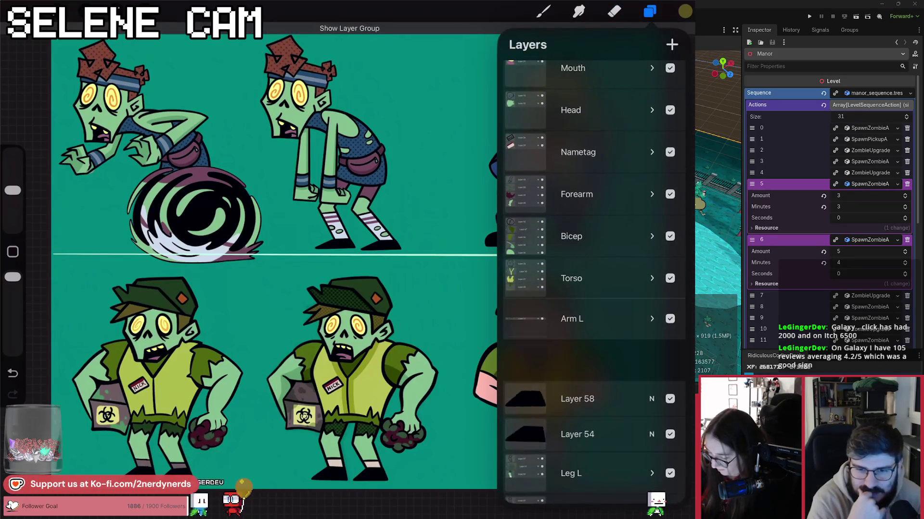
pyautogui.click(588, 375)
# Pick black as the colour and choose Studio Pen from the Inking brush set.
pyautogui.click(685, 11)
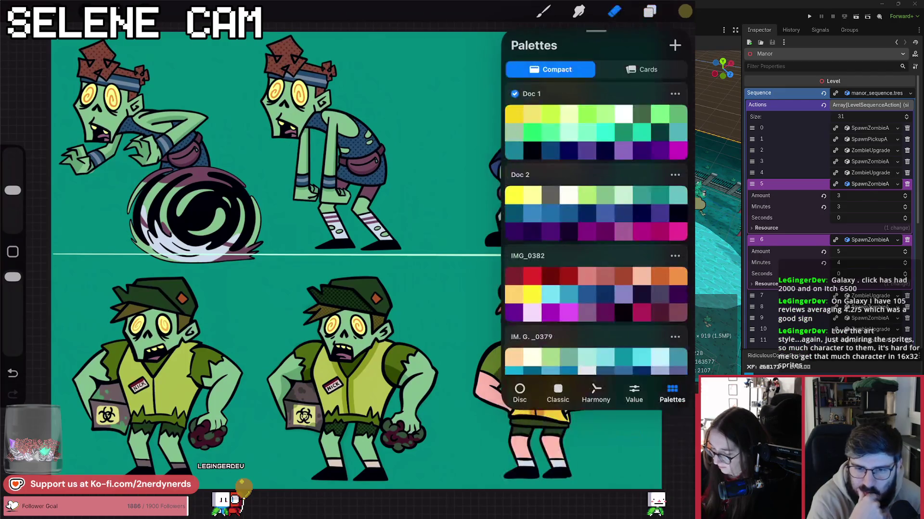
pyautogui.click(532, 151)
pyautogui.click(543, 11)
pyautogui.click(543, 11)
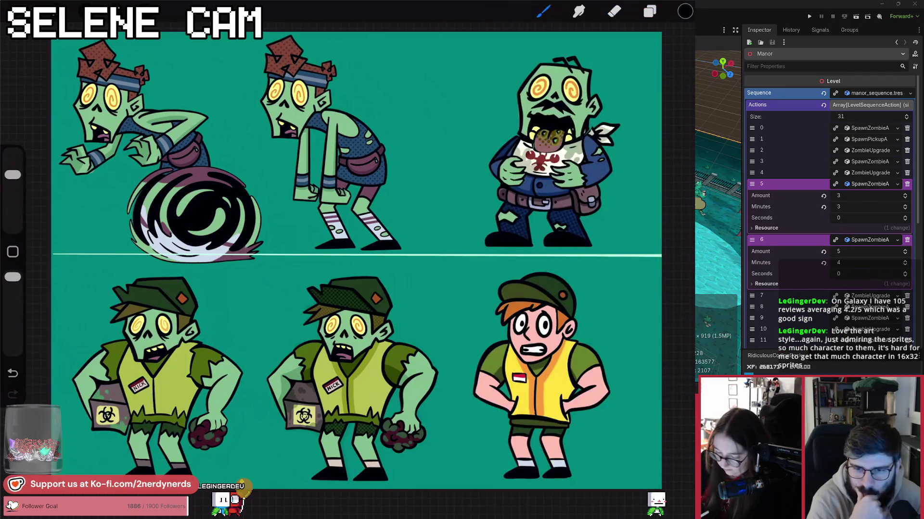
pyautogui.scroll(5, 318, 414)
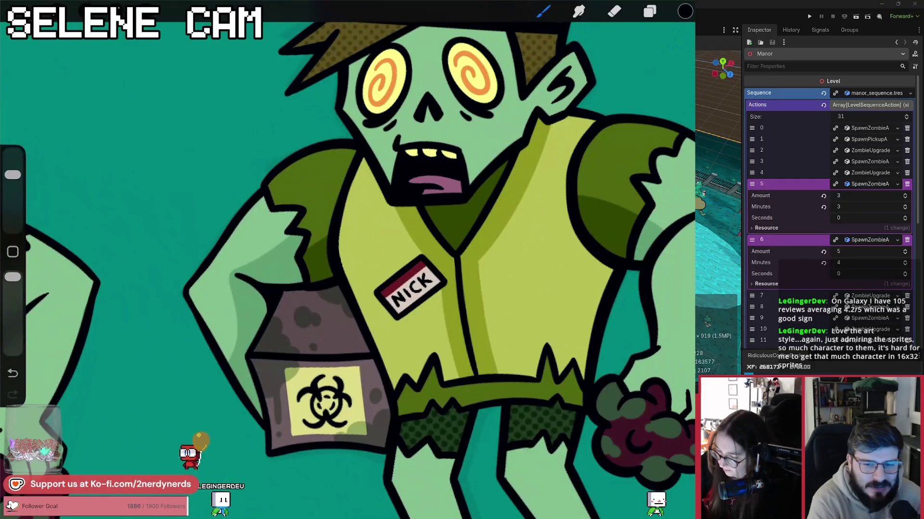
pyautogui.click(543, 11)
pyautogui.click(470, 324)
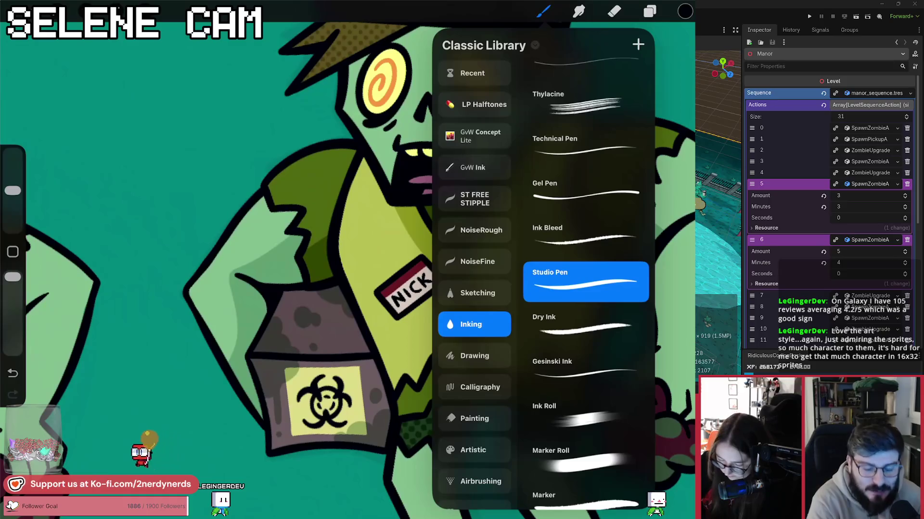
pyautogui.click(543, 11)
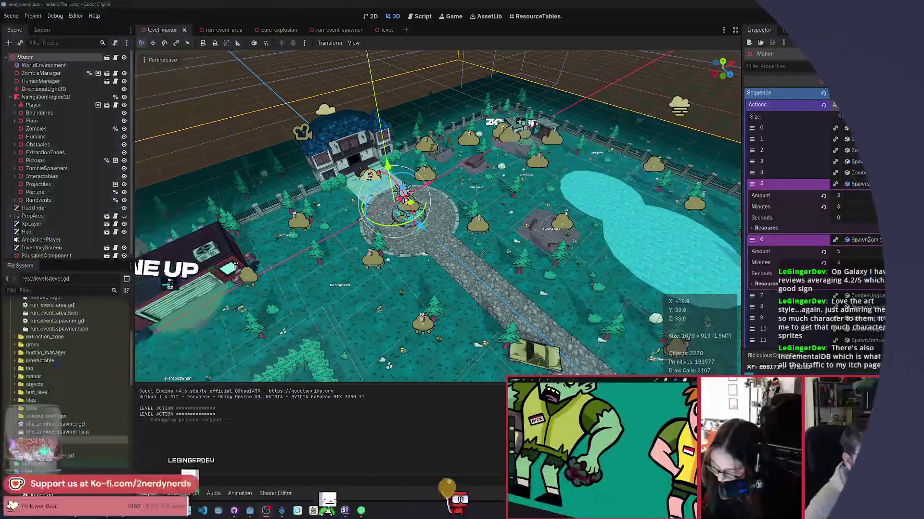
# Select the Manor root node and check the timing of actions 3 through 6.
pyautogui.click(447, 228)
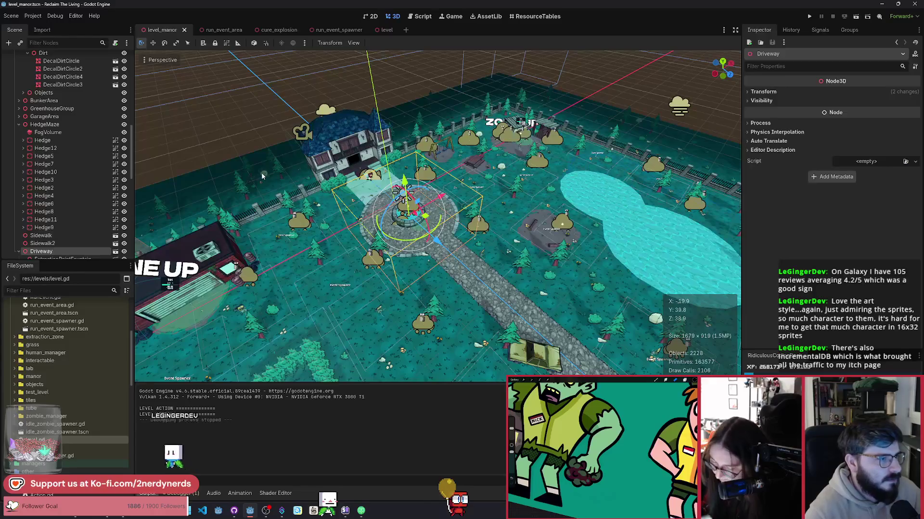
pyautogui.click(337, 213)
pyautogui.scroll(10, 57, 110)
pyautogui.click(25, 58)
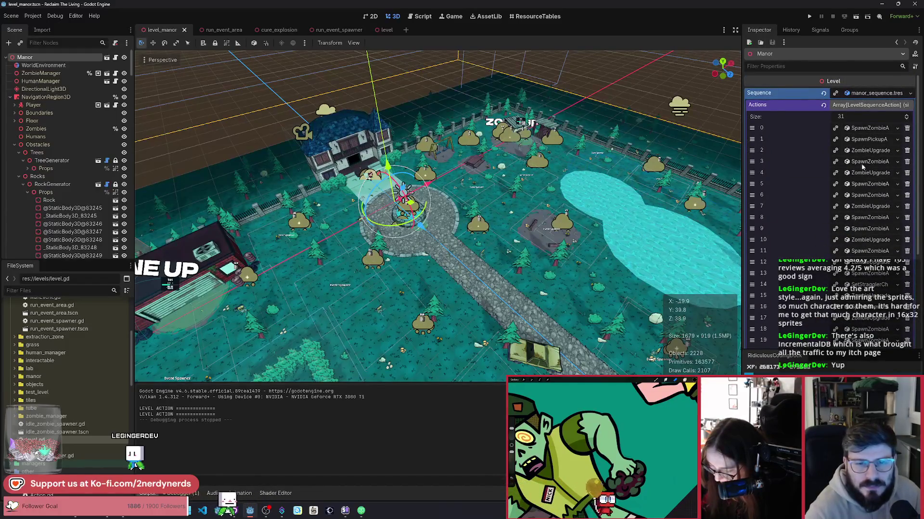
pyautogui.click(858, 162)
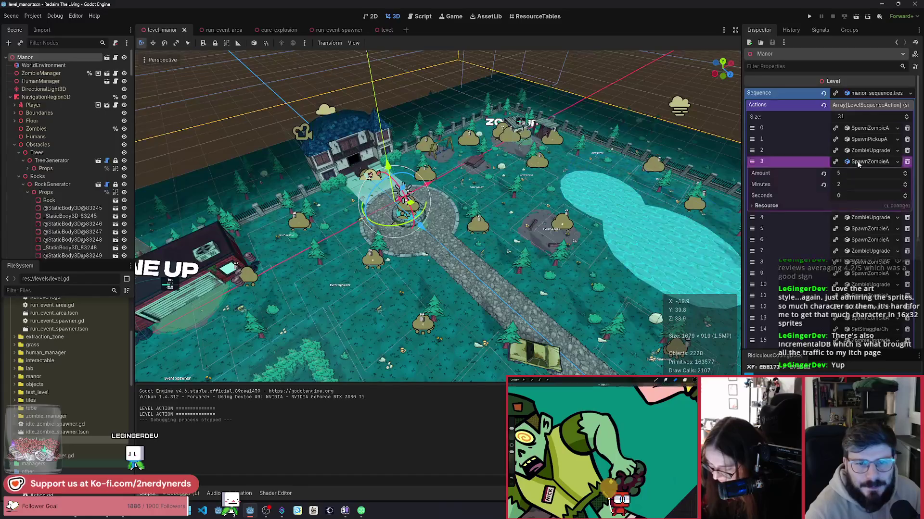
pyautogui.click(858, 162)
pyautogui.click(859, 173)
pyautogui.click(859, 173)
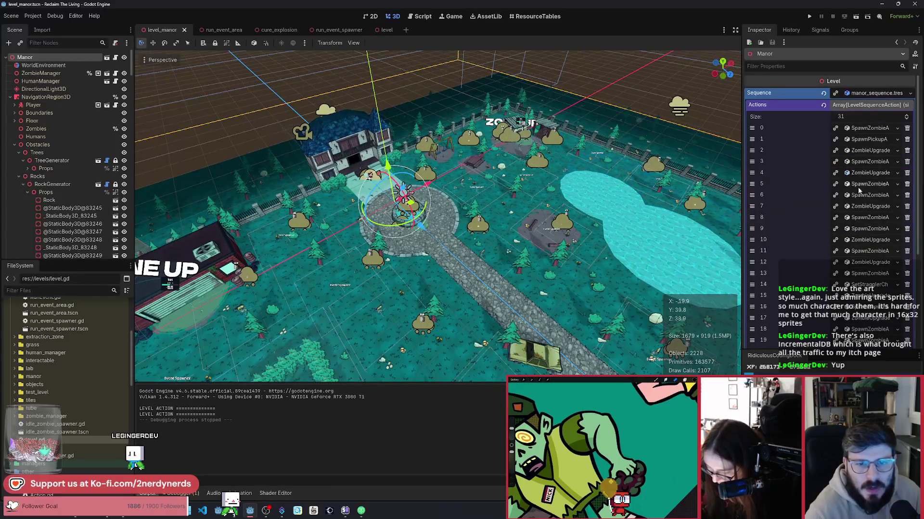
pyautogui.click(859, 184)
pyautogui.click(859, 185)
pyautogui.click(847, 195)
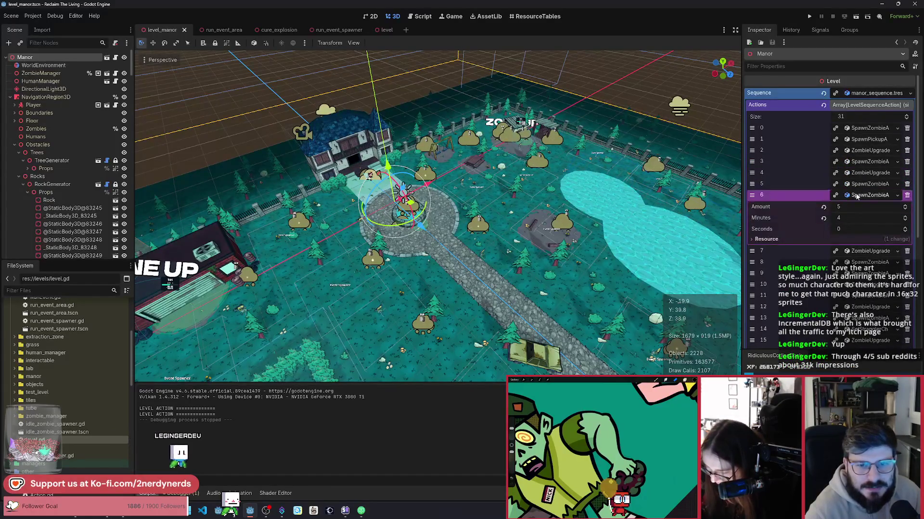
pyautogui.scroll(-3, 839, 206)
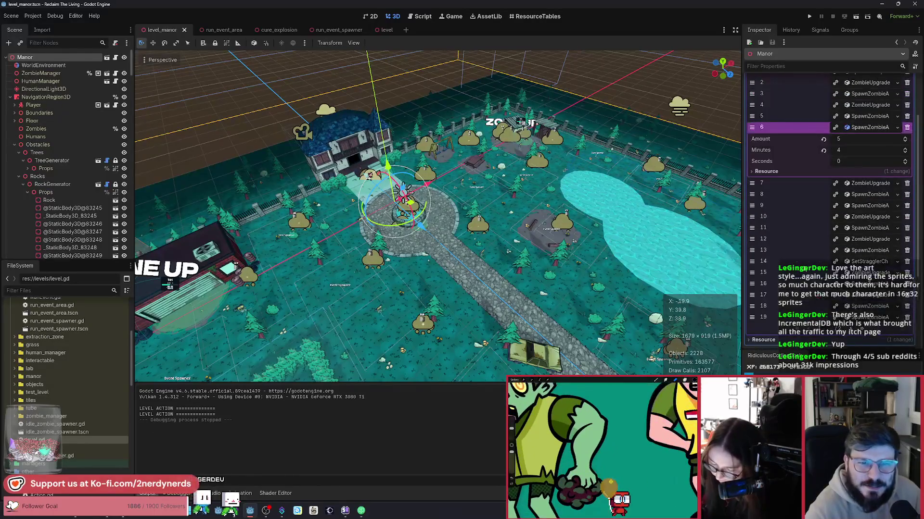
pyautogui.scroll(-5, 849, 288)
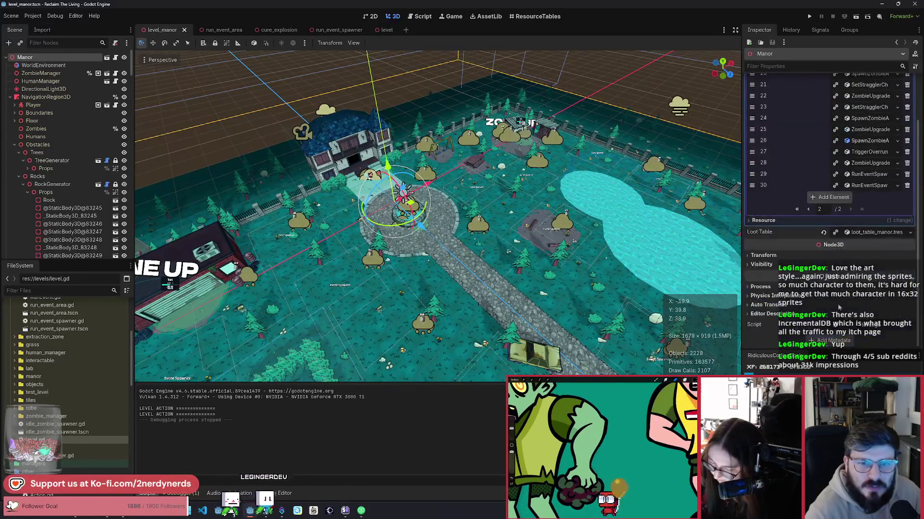
# Set RunEventSpawn action 29 to 4 minutes 0 seconds and move it after action 6.
pyautogui.click(853, 240)
pyautogui.click(852, 219)
pyautogui.write('4')
pyautogui.press('Return')
pyautogui.click(850, 232)
pyautogui.write('0')
pyautogui.press('Return')
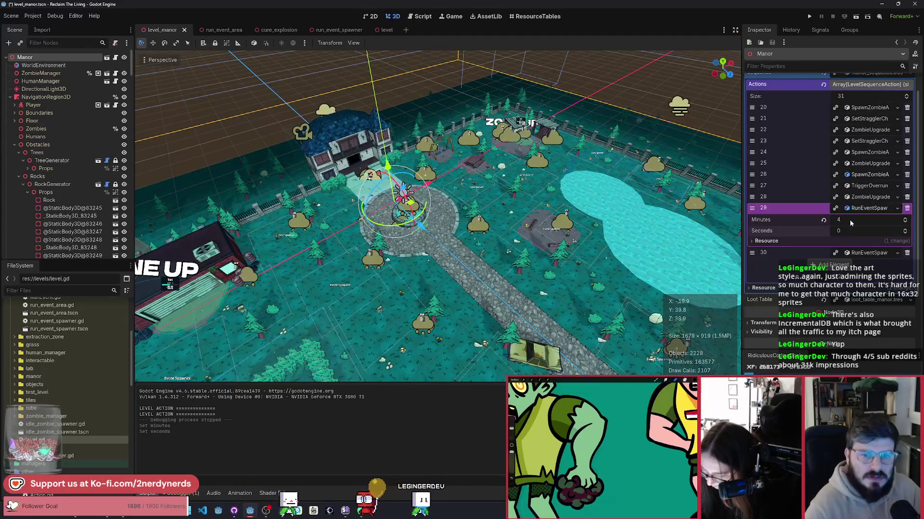
pyautogui.moveTo(752, 207)
pyautogui.mouseDown()
pyautogui.moveTo(752, 79)
pyautogui.moveTo(751, 187)
pyautogui.moveTo(752, 176)
pyautogui.mouseUp()
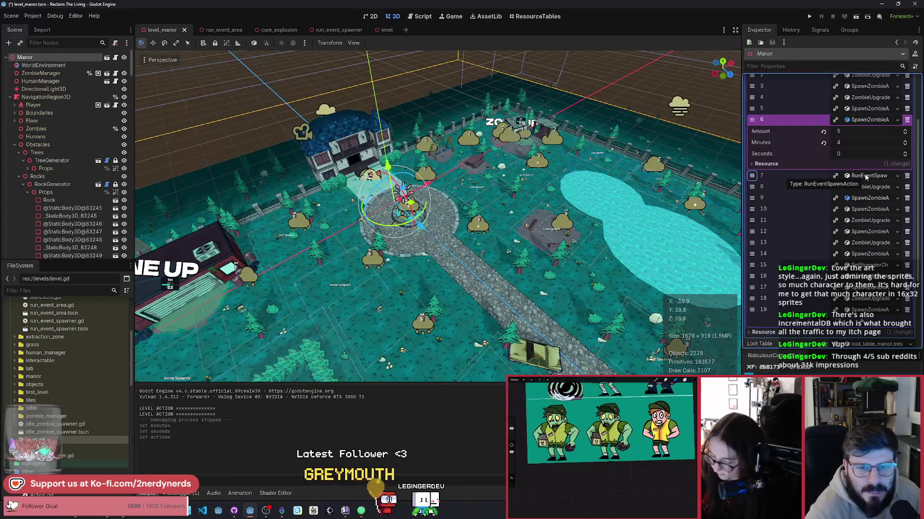
# Set RunEventSpawn action 30 to 0 seconds and move it directly under 8-minute action 15.
pyautogui.click(794, 275)
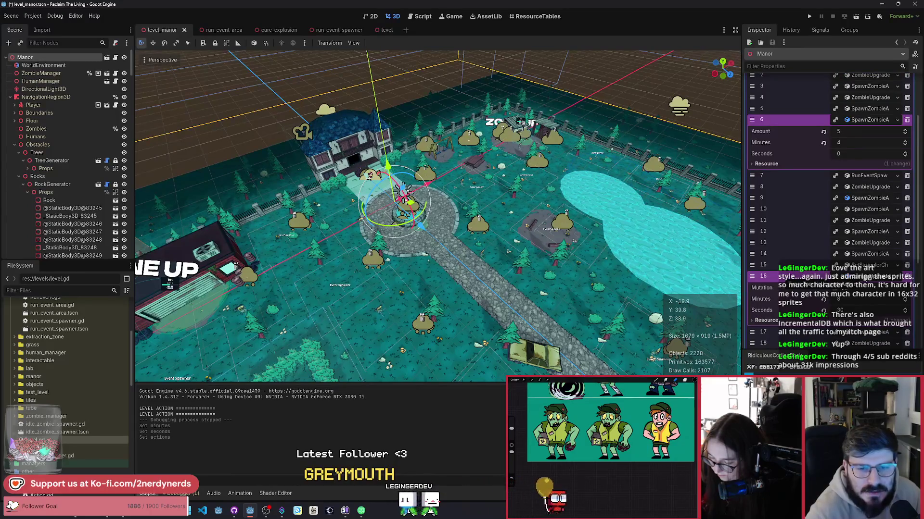
pyautogui.click(794, 265)
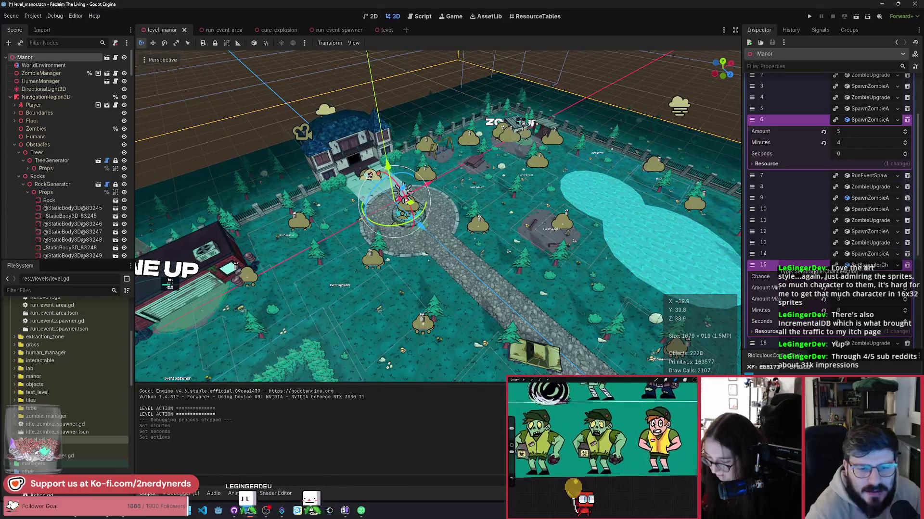
pyautogui.scroll(-5, 841, 291)
pyautogui.click(850, 287)
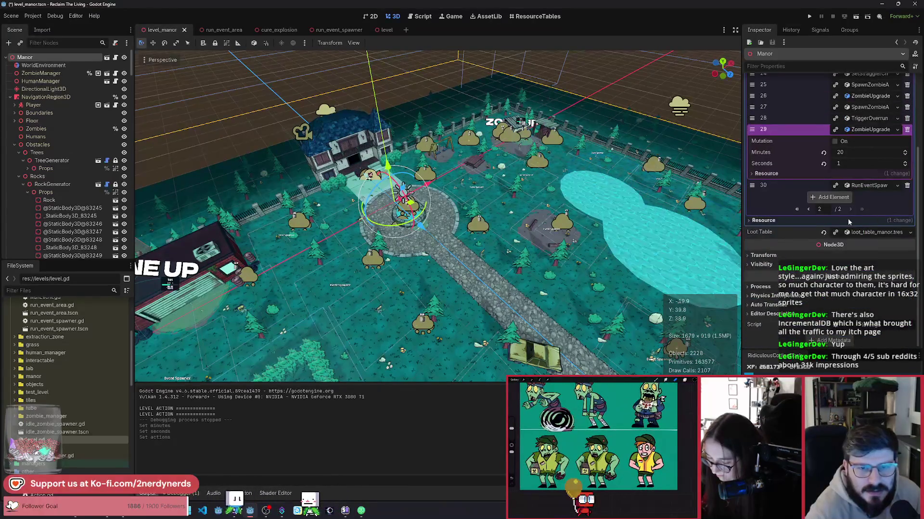
pyautogui.click(866, 187)
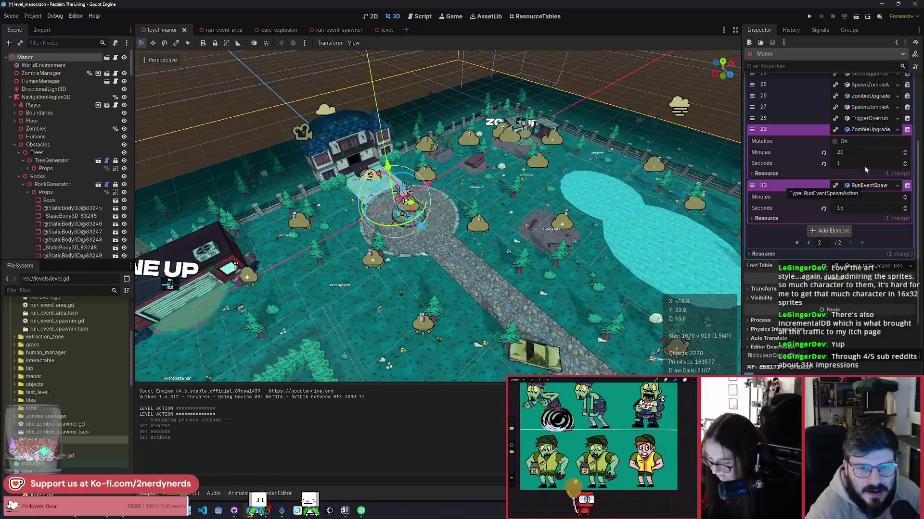
pyautogui.click(869, 131)
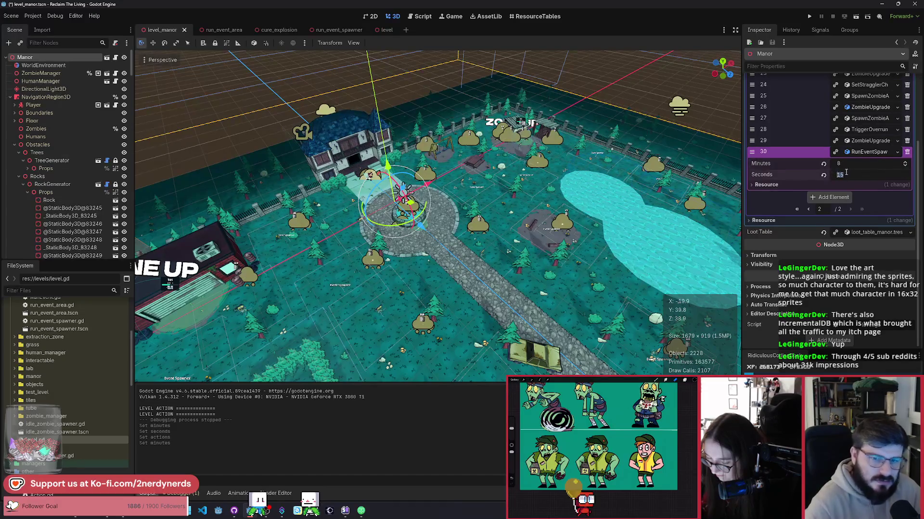
pyautogui.write('0')
pyautogui.press('Return')
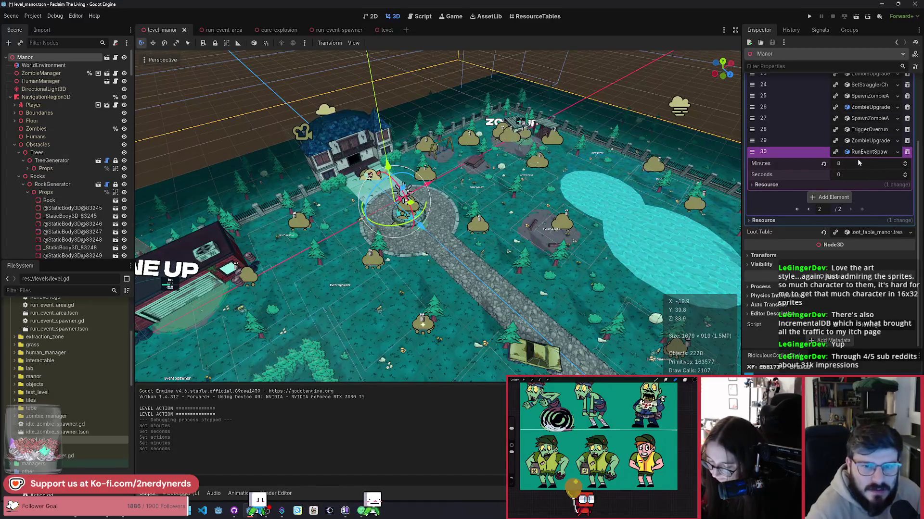
pyautogui.scroll(2, 859, 163)
pyautogui.scroll(-2, 827, 217)
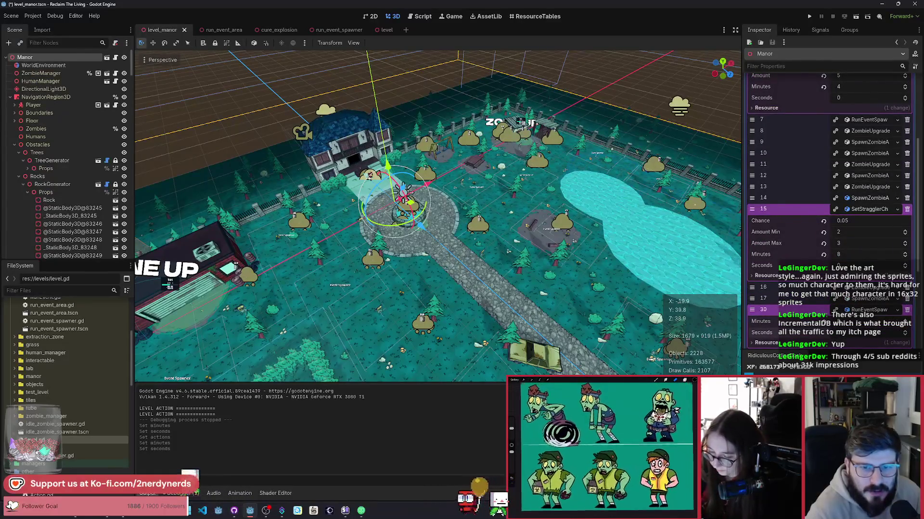
pyautogui.moveTo(752, 309); pyautogui.dragTo(751, 287)
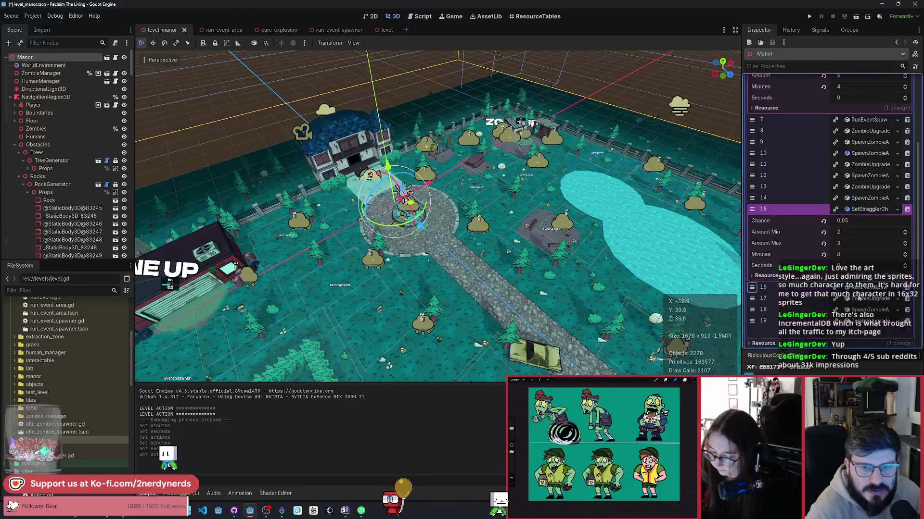
pyautogui.scroll(5, 856, 249)
pyautogui.scroll(-7, 836, 202)
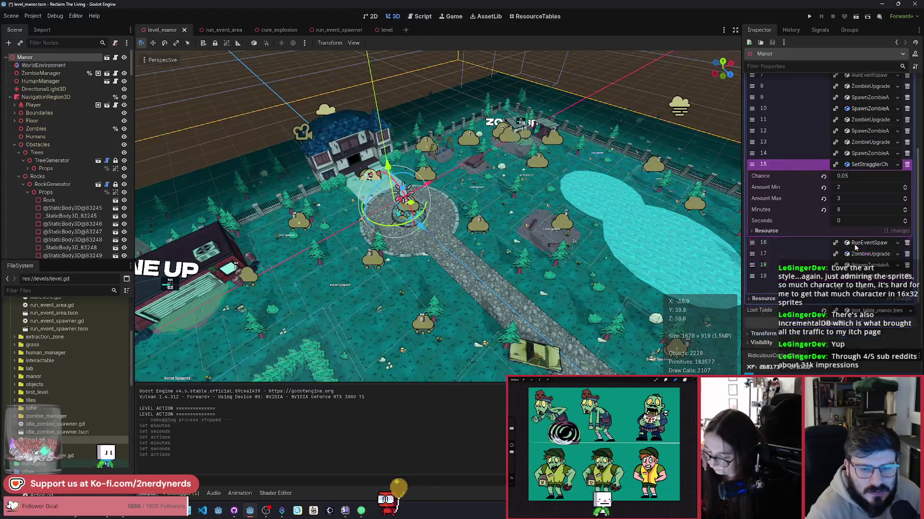
pyautogui.click(850, 293)
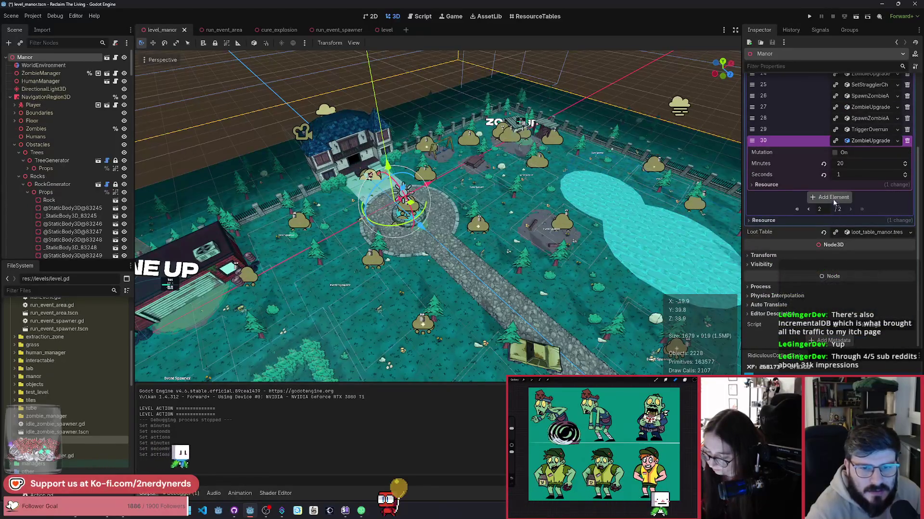
# Add a new RunEventSpawnAction as element 31 set to 14 minutes.
pyautogui.click(834, 198)
pyautogui.click(897, 196)
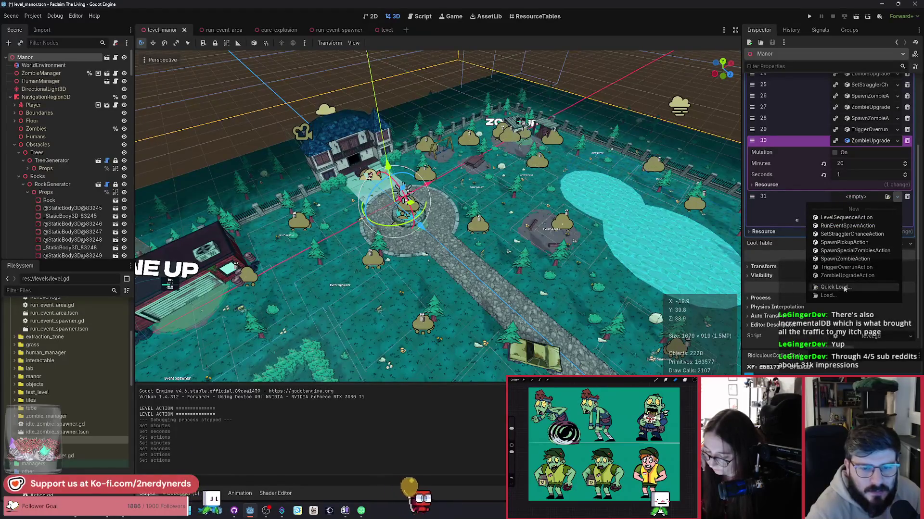
pyautogui.click(834, 287)
pyautogui.press('Escape')
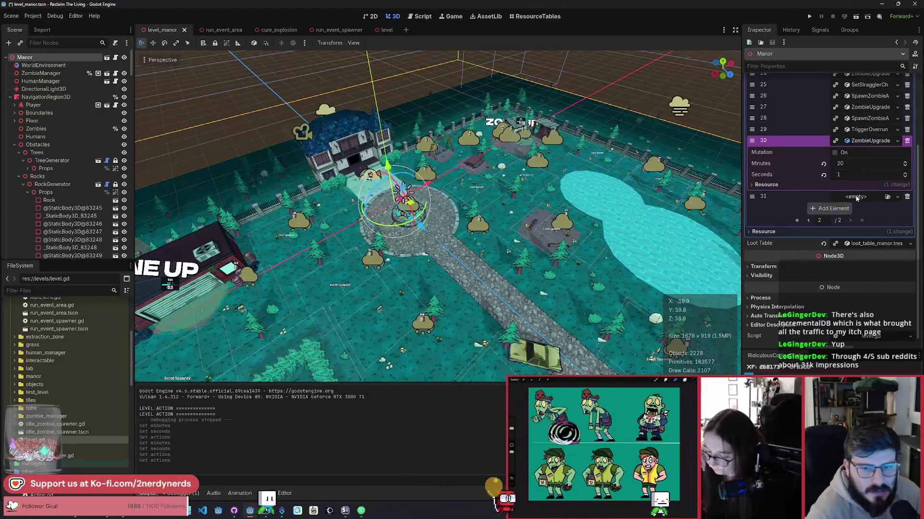
pyautogui.click(856, 197)
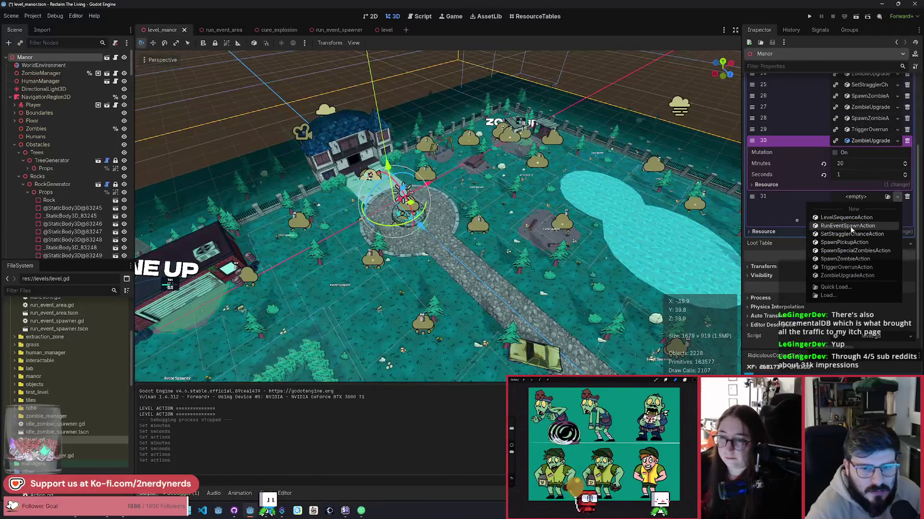
pyautogui.click(848, 226)
pyautogui.click(858, 197)
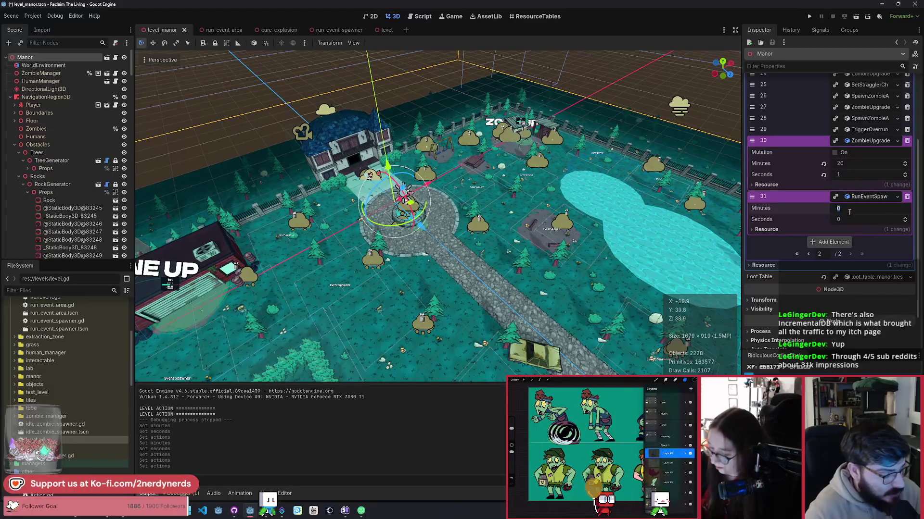
pyautogui.write('14')
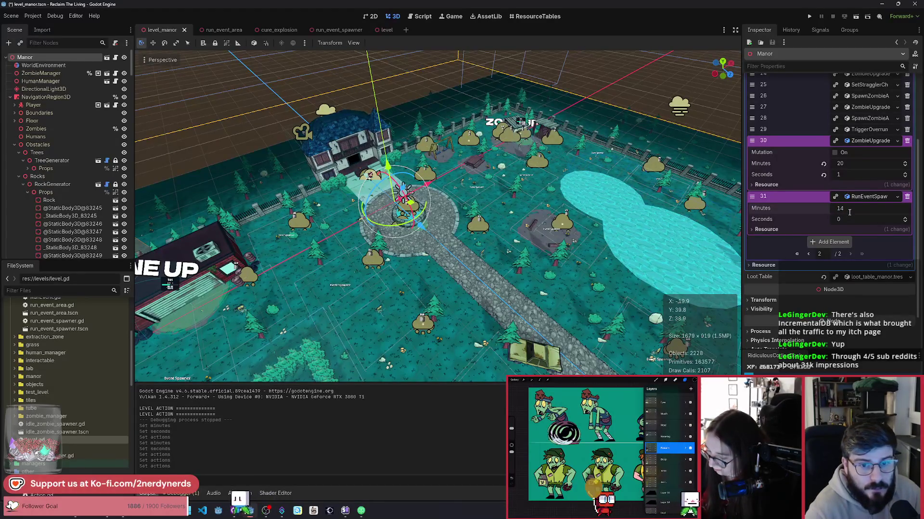
# Move the 14-minute RunEventSpawn between actions 23 and 24 and save the scene.
pyautogui.scroll(3, 851, 193)
pyautogui.click(861, 152)
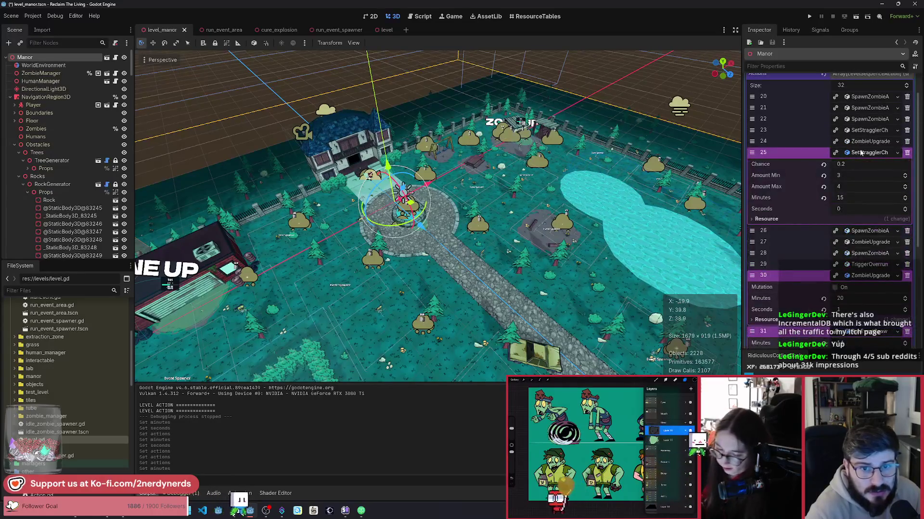
pyautogui.click(860, 145)
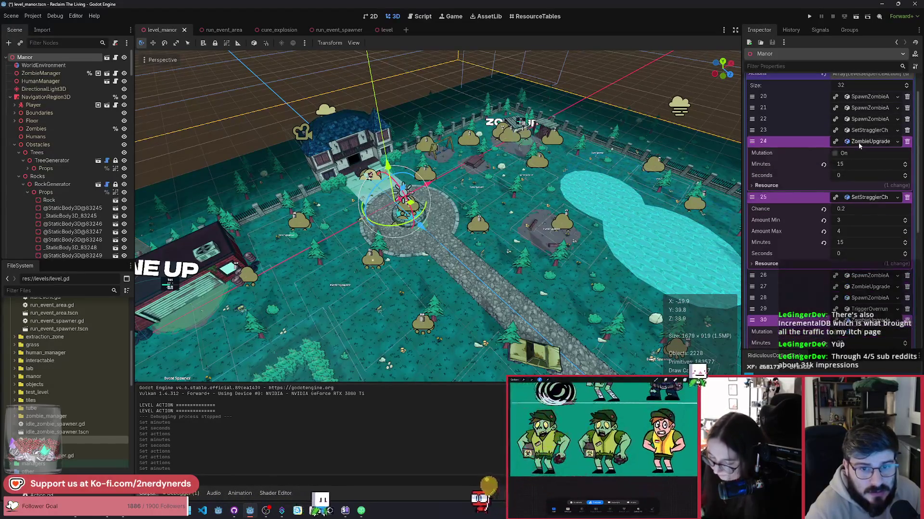
pyautogui.click(860, 141)
pyautogui.click(860, 131)
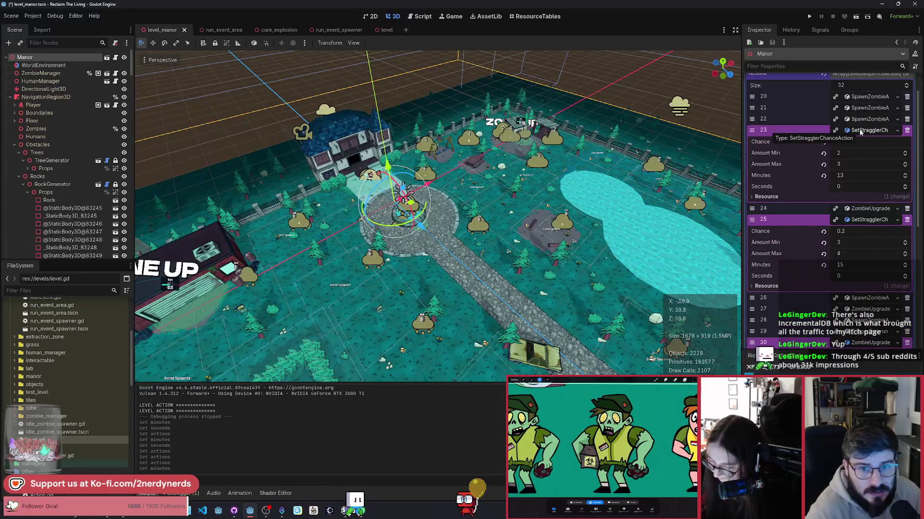
pyautogui.click(861, 131)
pyautogui.click(860, 141)
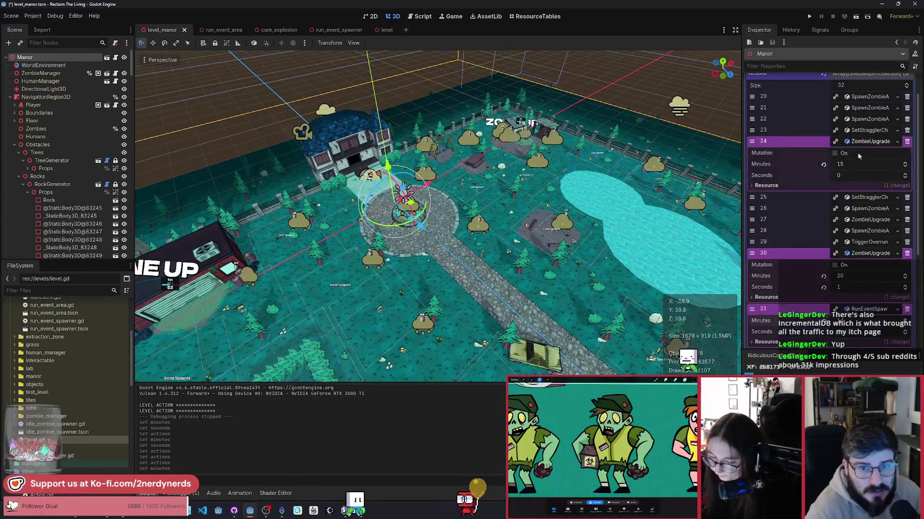
pyautogui.moveTo(752, 309); pyautogui.dragTo(752, 141)
pyautogui.hotkey('ctrl', 's')
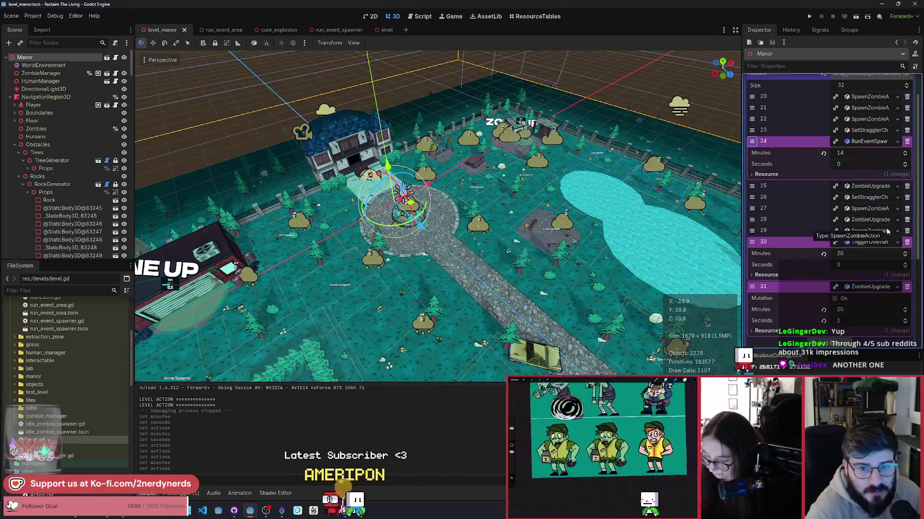
# Collapse the expanded actions 24, 25, 30 and 31 and save the scene again.
pyautogui.click(863, 186)
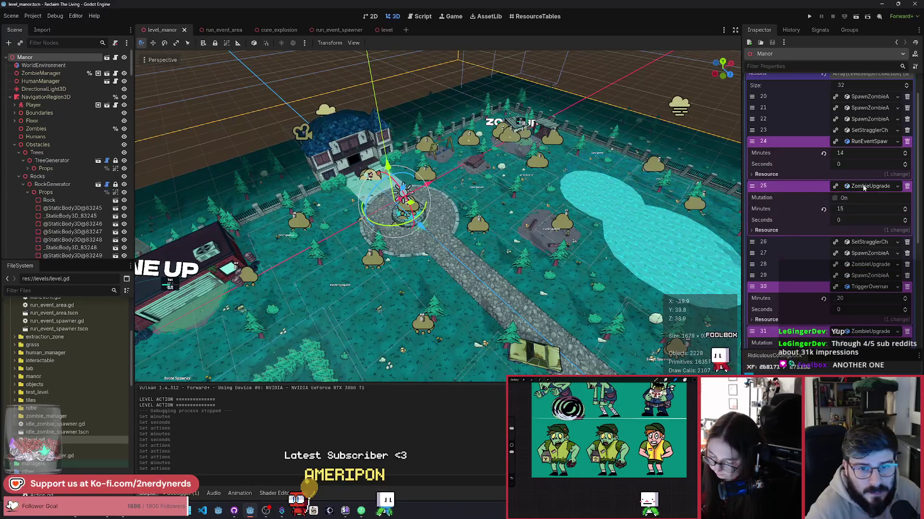
pyautogui.click(863, 187)
pyautogui.click(865, 242)
pyautogui.click(866, 253)
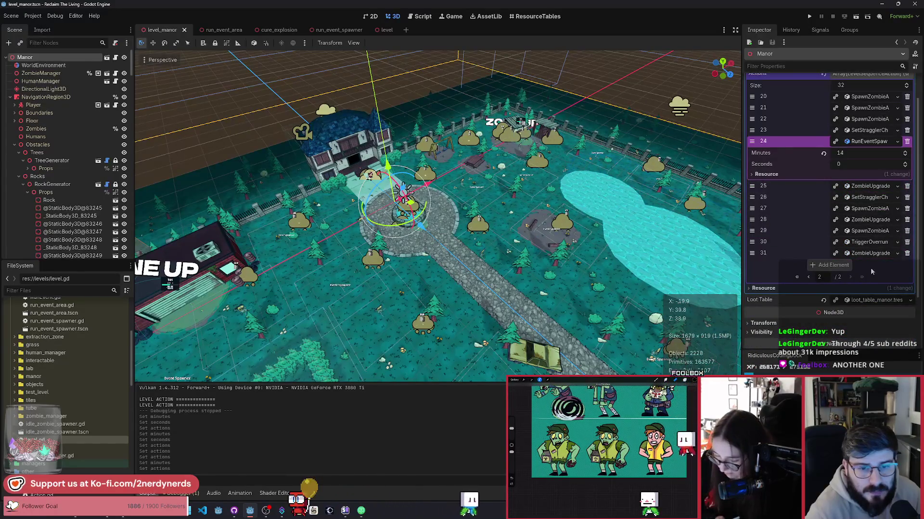
pyautogui.hotkey('ctrl', 's')
pyautogui.click(864, 141)
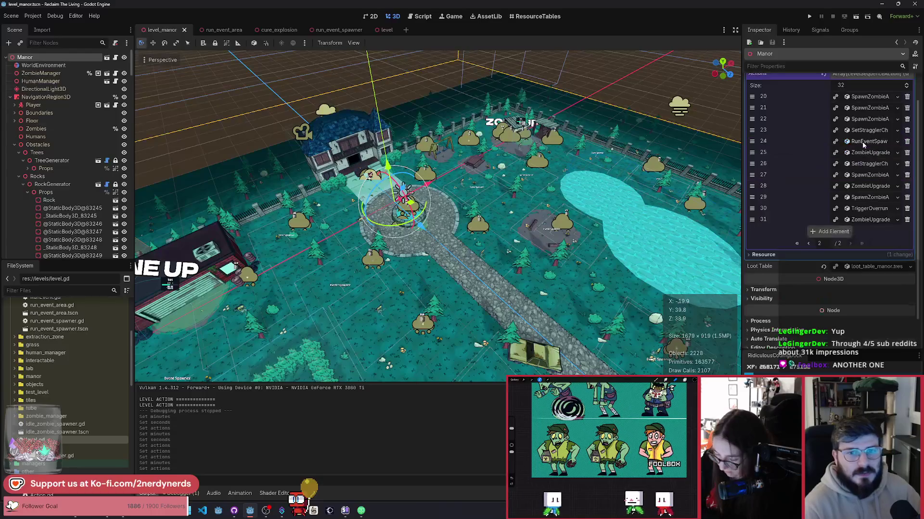
pyautogui.hotkey('ctrl', 's')
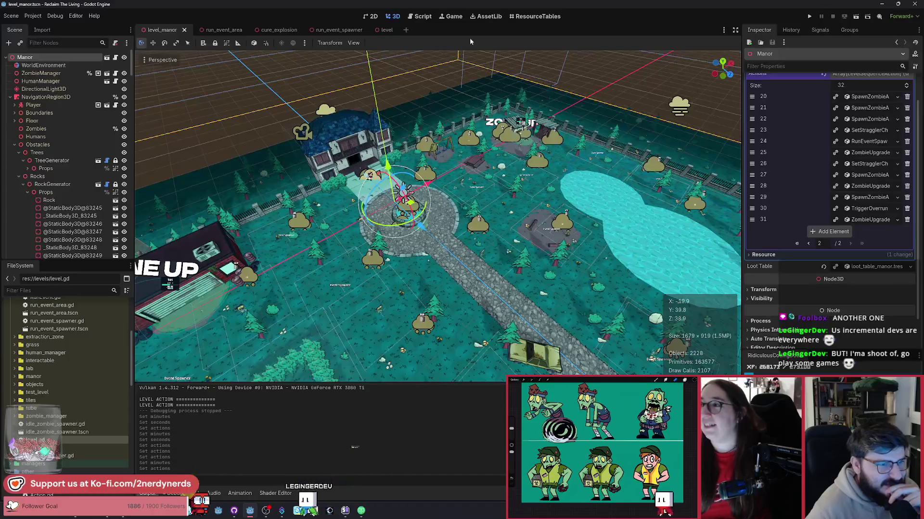
# Deselect the Manor node, then select the Driveway node at the fountain.
pyautogui.click(488, 176)
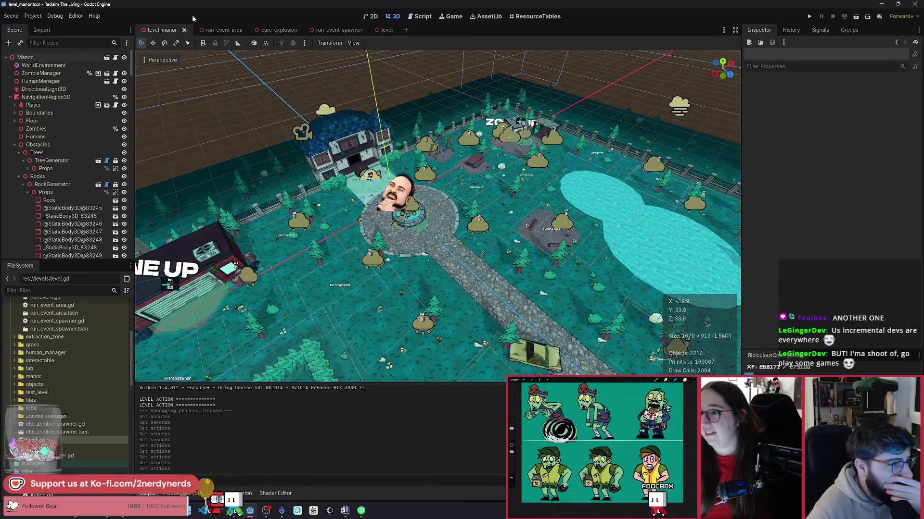
pyautogui.click(443, 238)
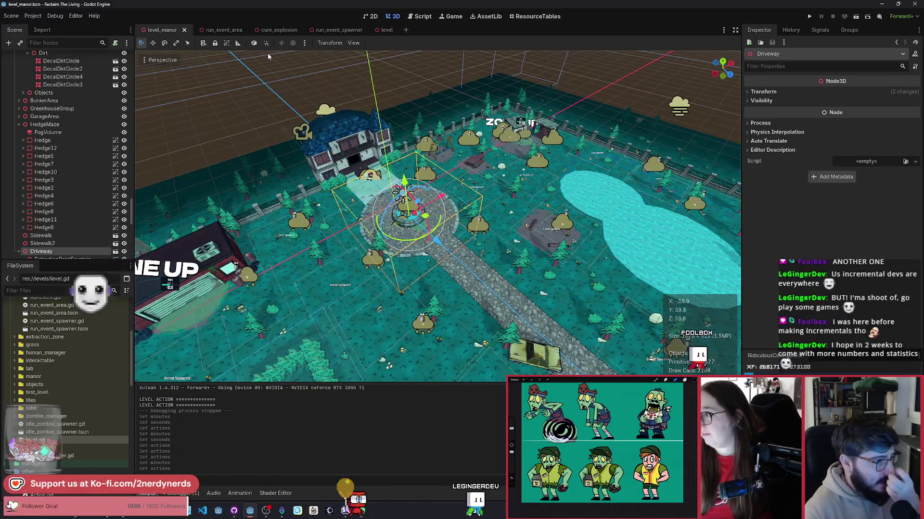
# Fly the 3D view down toward the Event Spawner markers on the manor lawn.
pyautogui.scroll(5, 424, 168)
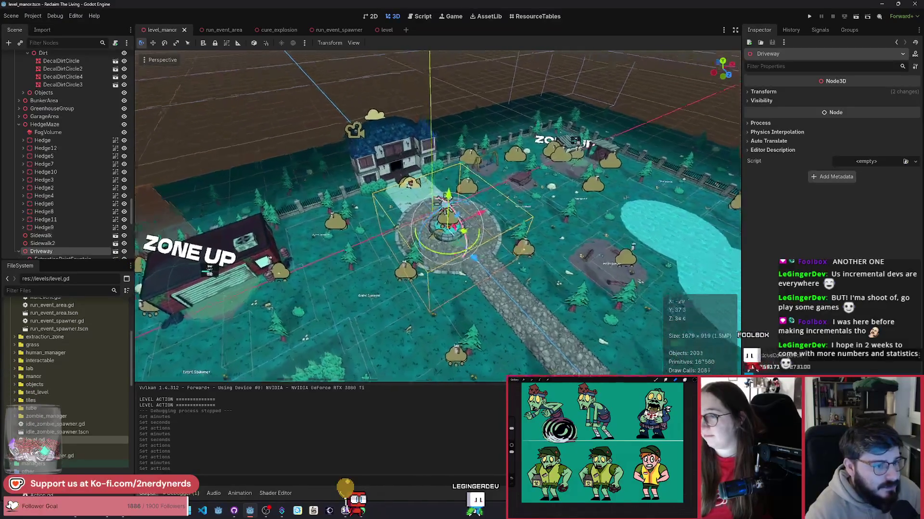
pyautogui.moveTo(438, 217); pyautogui.dragTo(327, 168)
pyautogui.moveTo(556, 224); pyautogui.dragTo(556, 223)
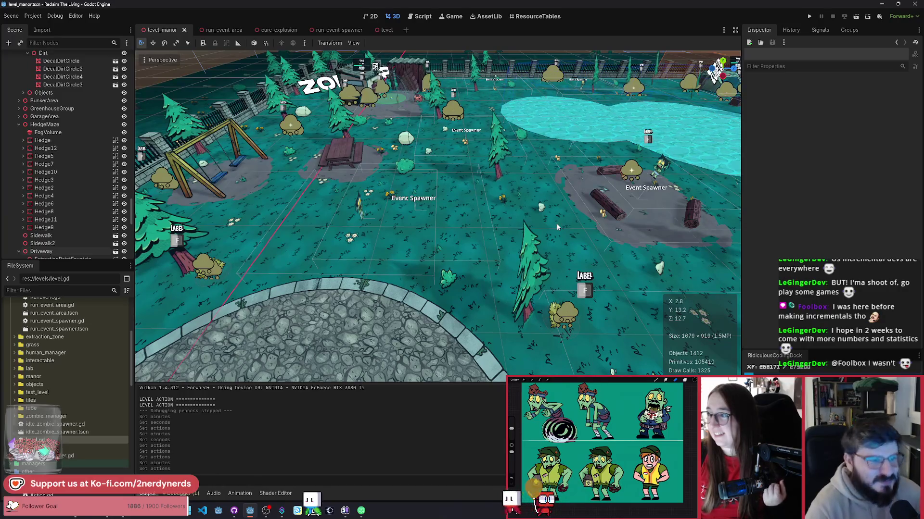
# In GitHub Desktop, enter the summary 'run event system' and commit 14 files to main.
pyautogui.hotkey('alt', 'Tab')
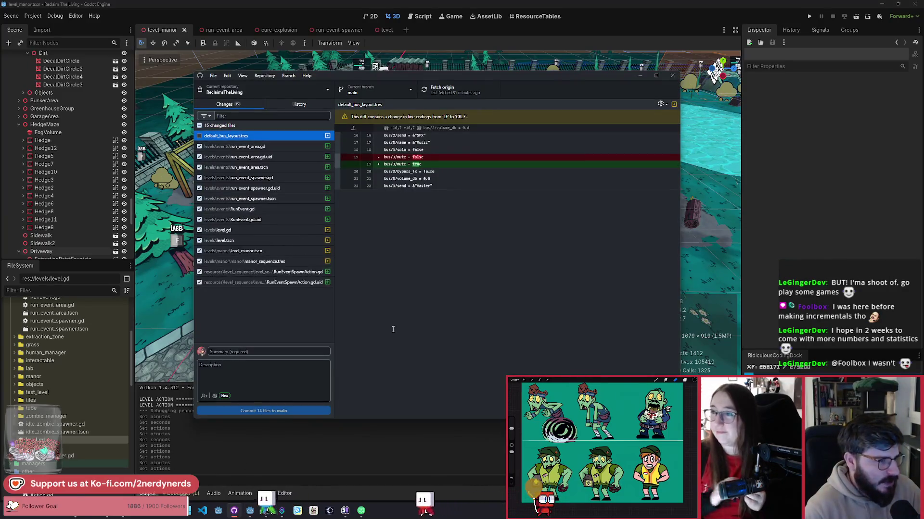
pyautogui.click(274, 352)
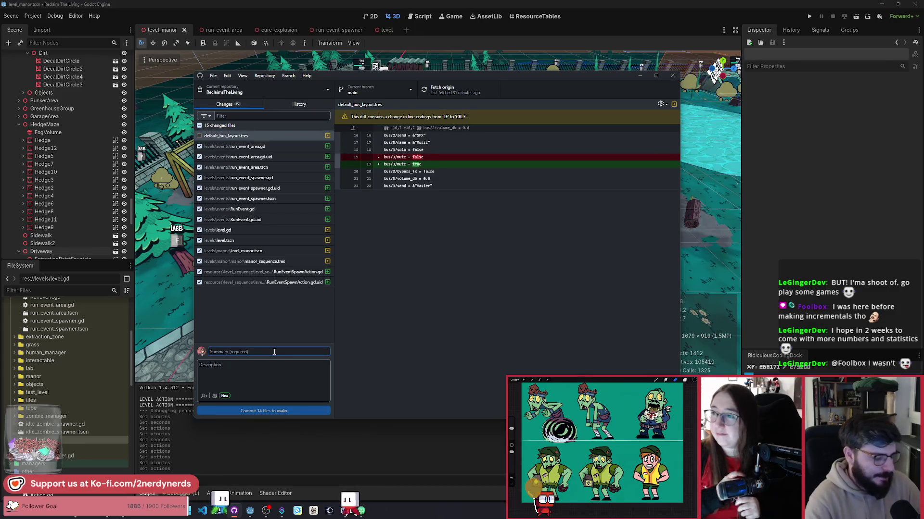
pyautogui.write('event')
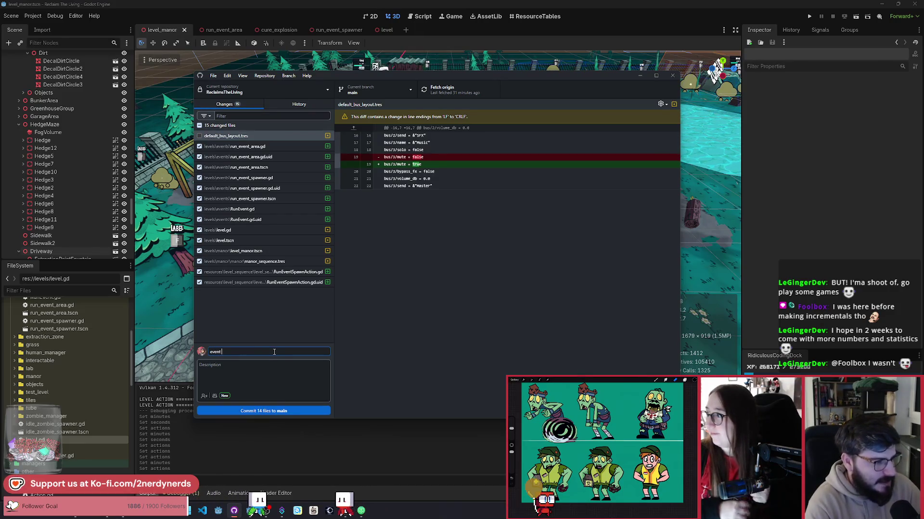
pyautogui.press('BackSpace')
pyautogui.press('BackSpace')
pyautogui.press('BackSpace')
pyautogui.write('run event system')
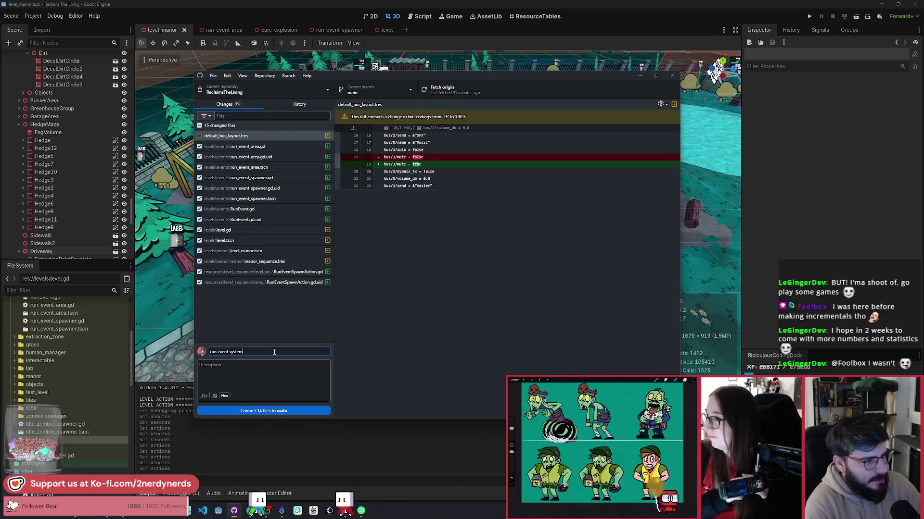
pyautogui.click(290, 412)
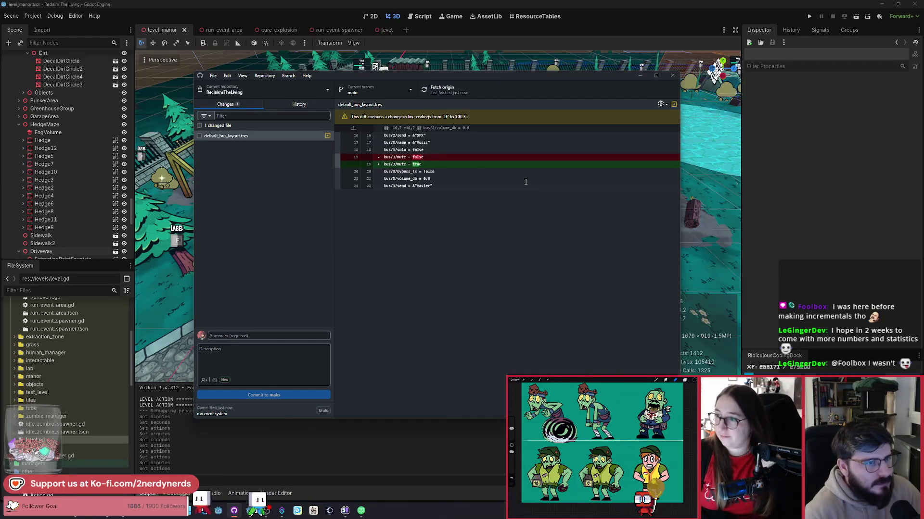
# Return to the Godot editor and zoom out to view the whole manor level.
pyautogui.click(454, 39)
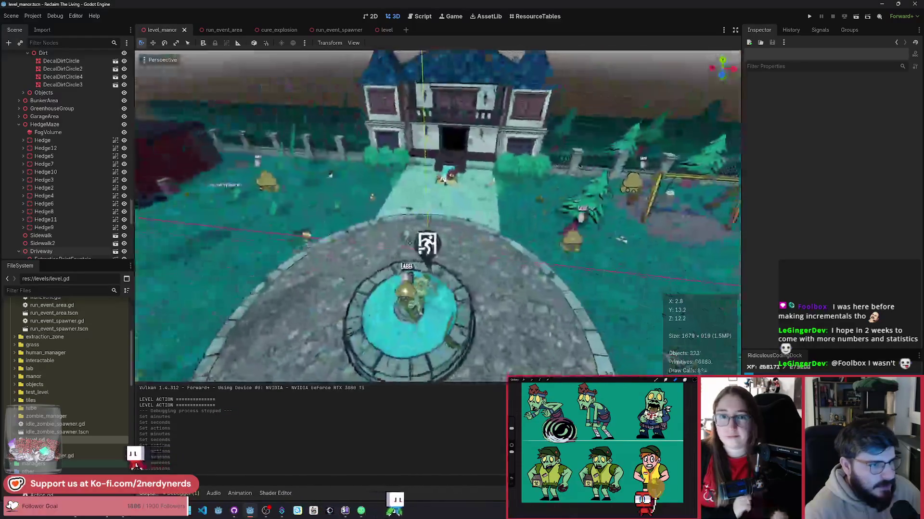
pyautogui.scroll(-5, 438, 217)
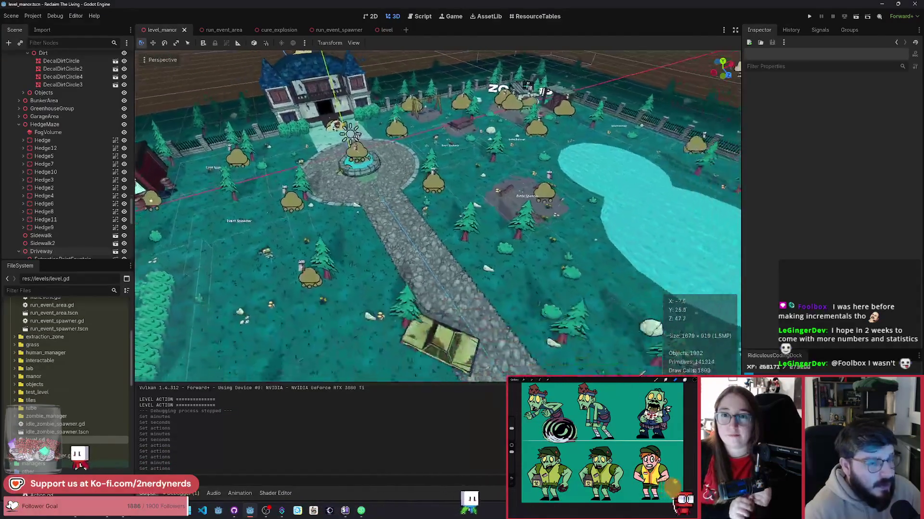
pyautogui.scroll(-5, 438, 216)
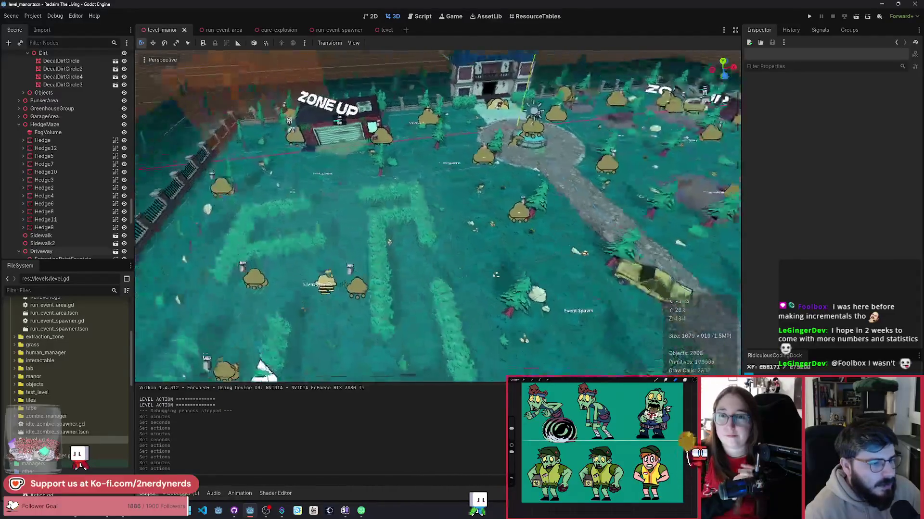
pyautogui.scroll(-5, 437, 217)
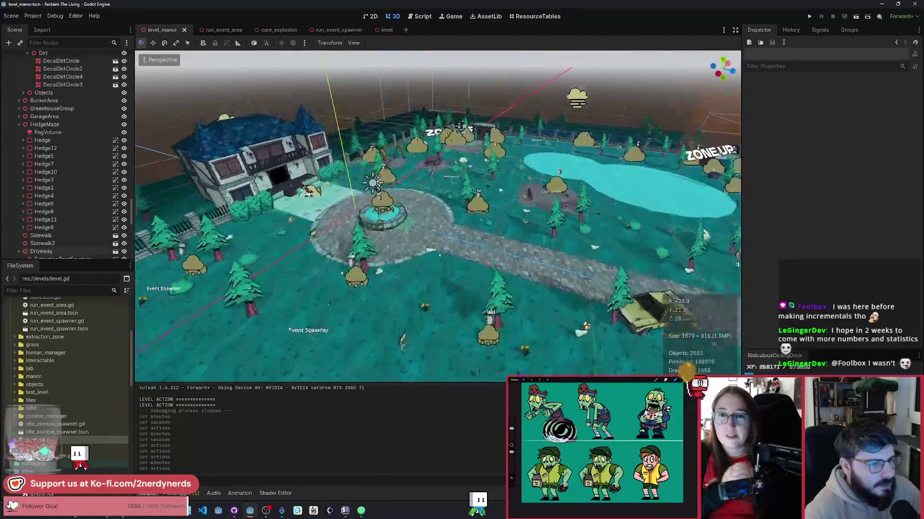
pyautogui.scroll(-5, 512, 210)
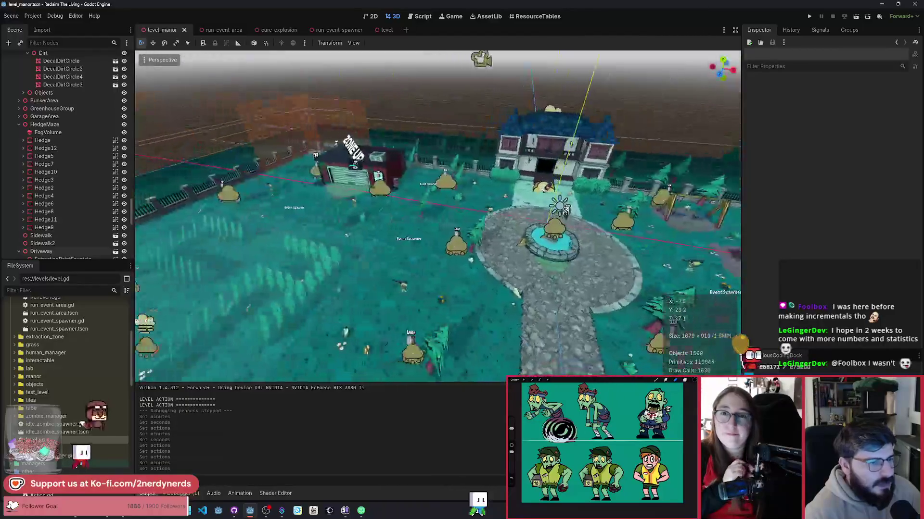